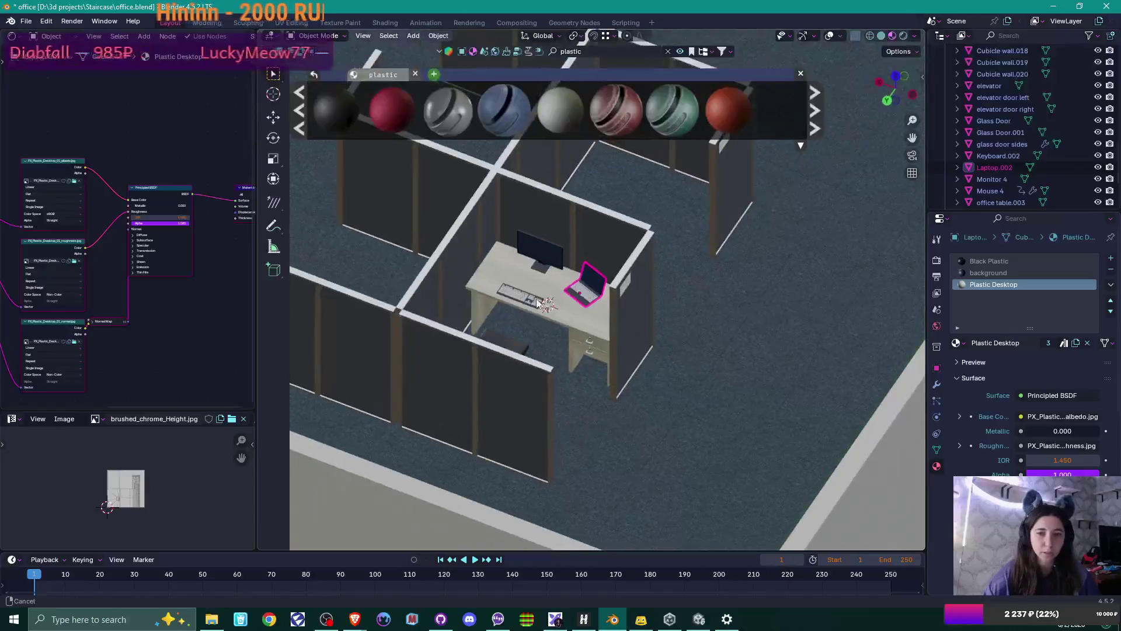
Select the cubicle wall panel, keyboard and desk chair to check each object's material slots
left_click(506, 278)
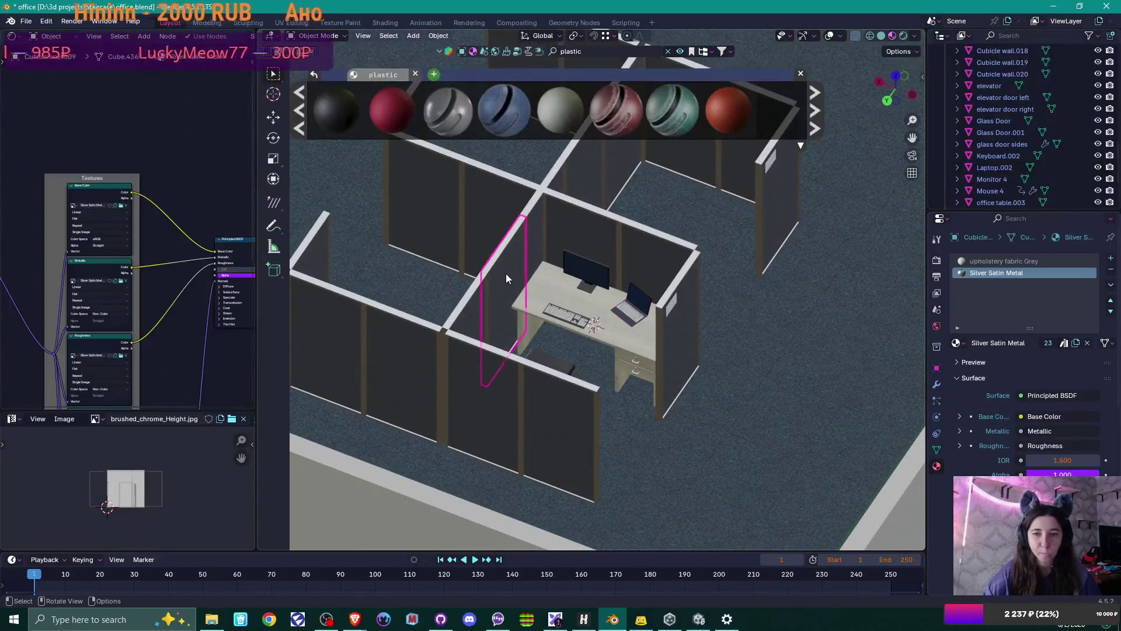
scroll(598, 314, "up", 4)
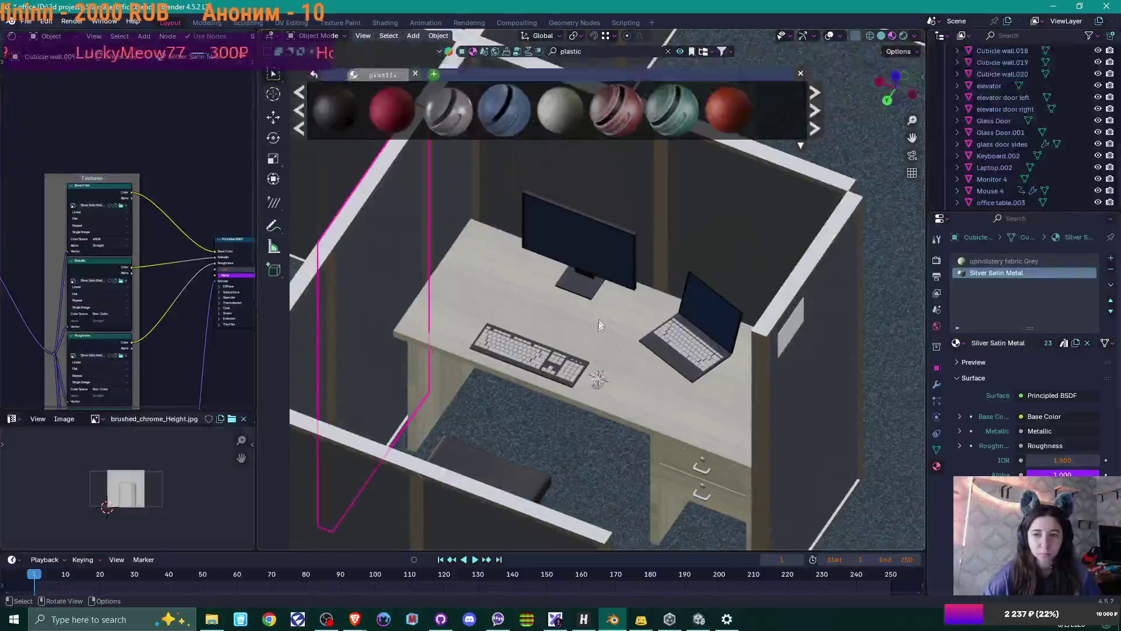
left_click(532, 360)
scroll(588, 375, "up", 3)
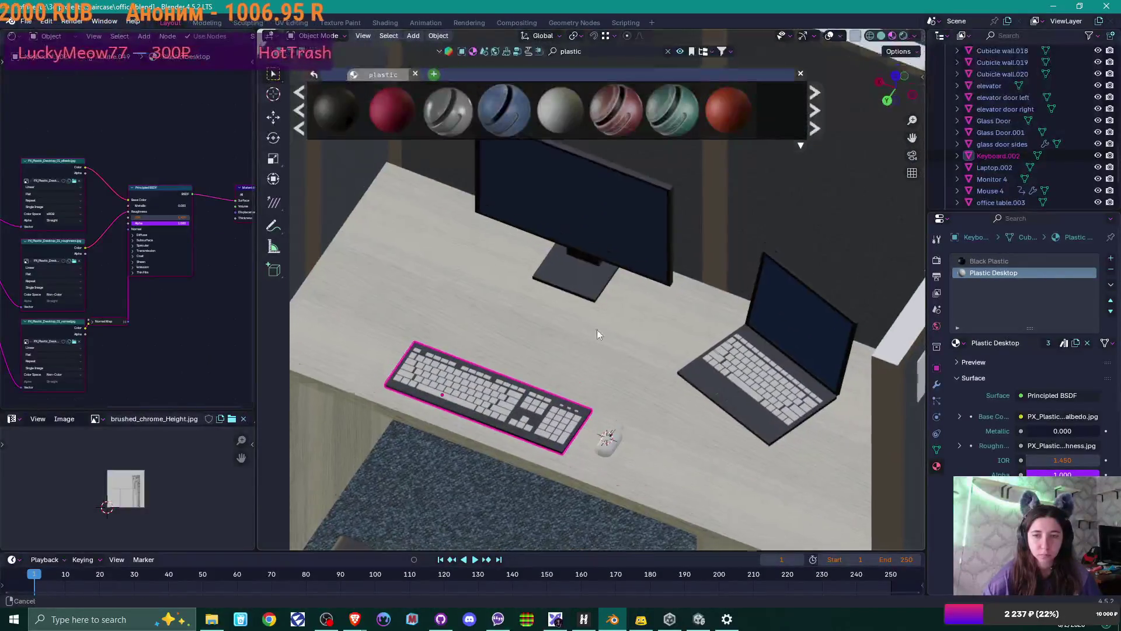
mouse_move(611, 295)
left_mouse_down()
mouse_move(601, 353)
mouse_move(485, 366)
mouse_move(526, 367)
left_mouse_up()
left_click(591, 388)
mouse_move(590, 388)
left_mouse_down()
mouse_move(565, 341)
mouse_move(573, 375)
left_mouse_up()
scroll(575, 380, "up", 4)
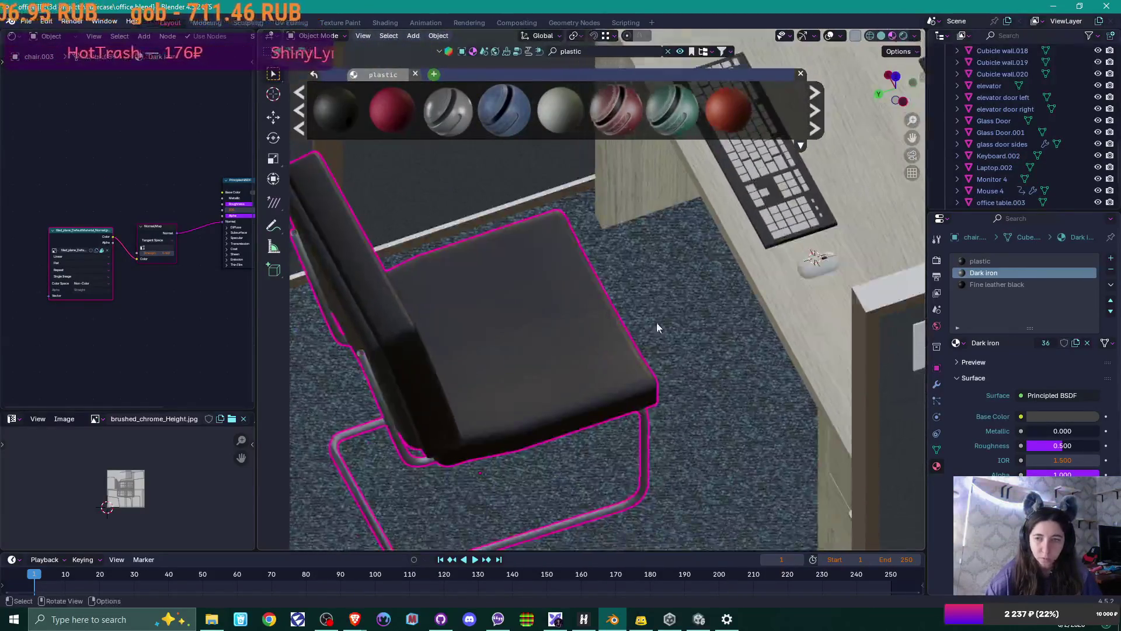
Unpack the Fine leather black Base Color, Specular and Roughness textures to files
left_click(1011, 284)
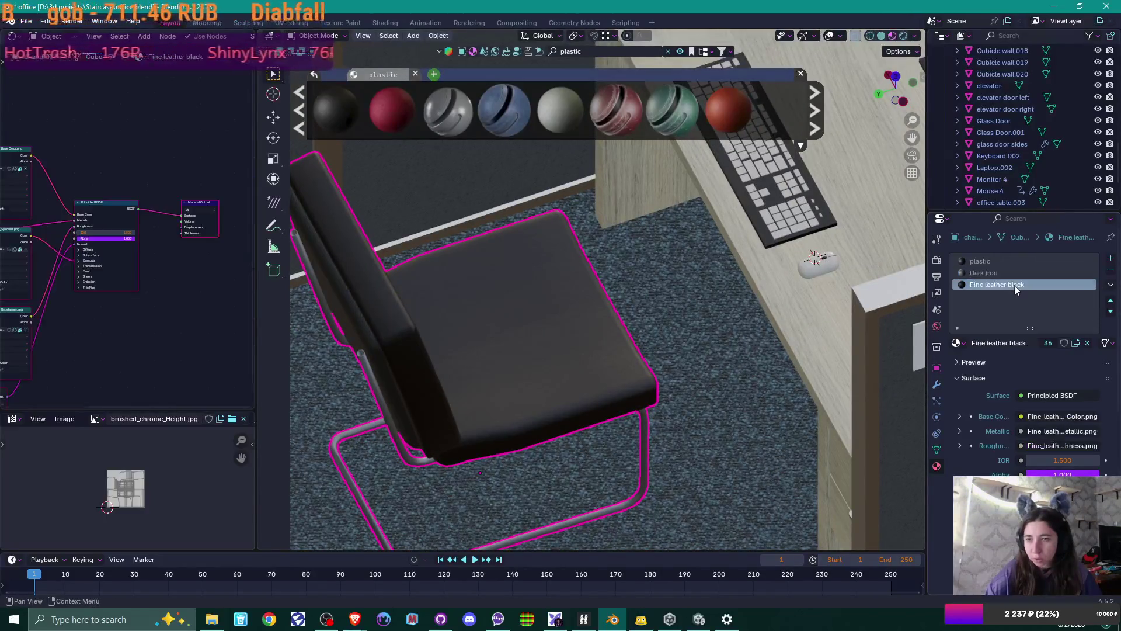
scroll(150, 295, "left", 5)
left_click(107, 166)
left_click(107, 166)
left_click(106, 246)
left_click(106, 246)
left_click(106, 327)
left_click(107, 327)
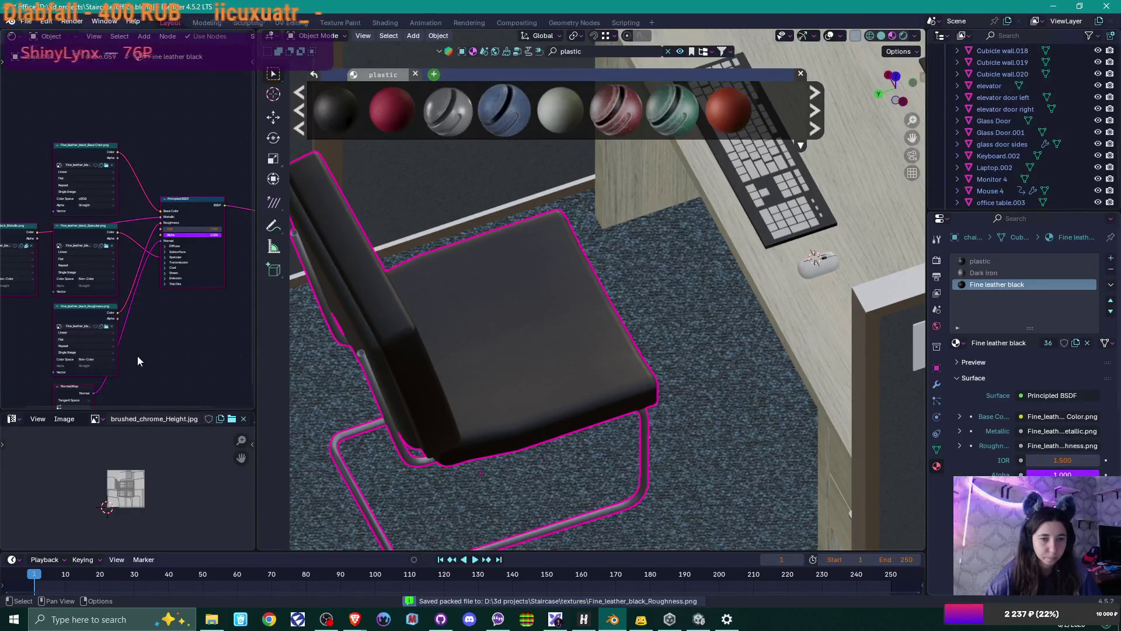
scroll(149, 280, "down", 5)
left_click_drag(149, 281, 129, 342)
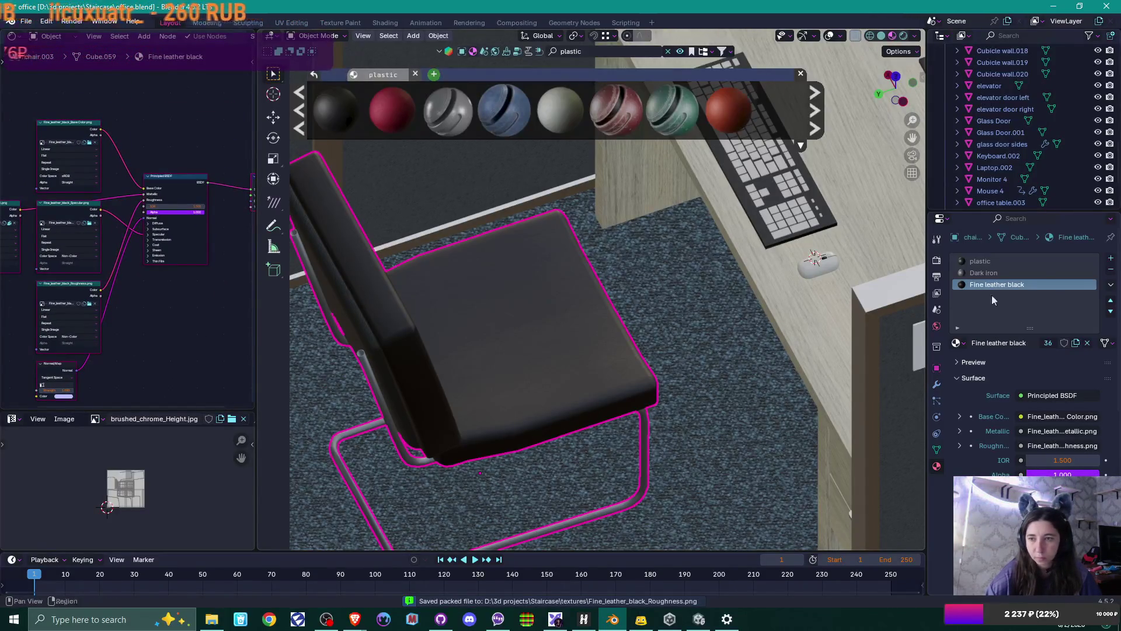
Unpack the plastic material's normal map, then bring up the textures folder in File Explorer
left_click(1001, 262)
mouse_move(146, 291)
left_mouse_down()
mouse_move(219, 252)
mouse_move(137, 257)
left_mouse_up()
scroll(454, 329, "up", 8)
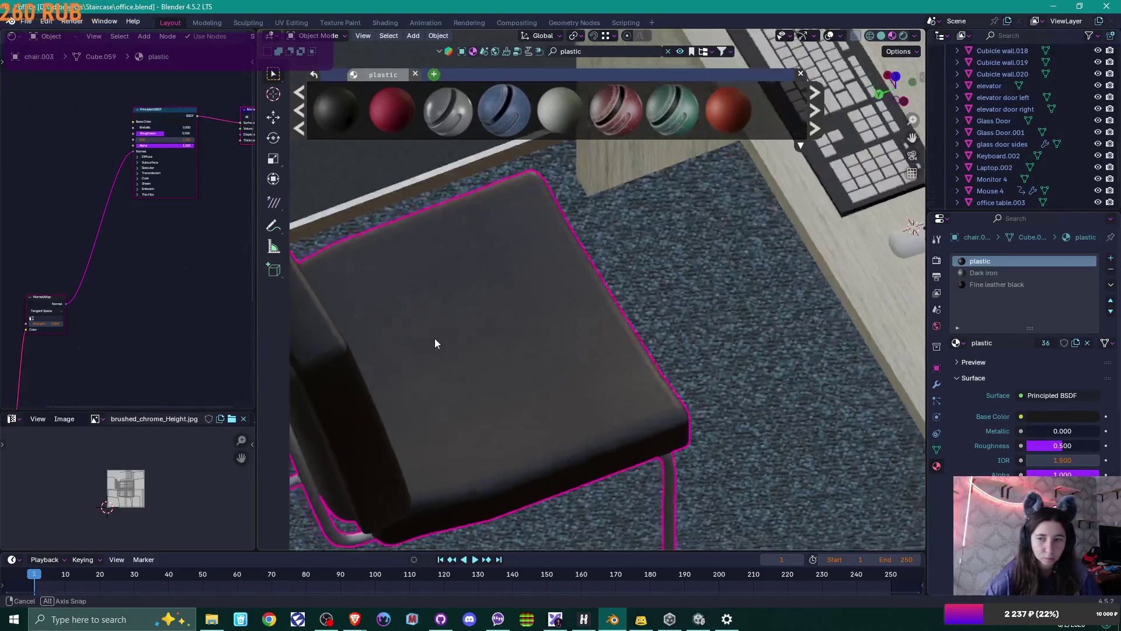
mouse_move(467, 307)
left_mouse_down()
mouse_move(440, 323)
mouse_move(625, 307)
mouse_move(510, 301)
mouse_move(513, 272)
mouse_move(515, 286)
left_mouse_up()
scroll(593, 310, "up", 3)
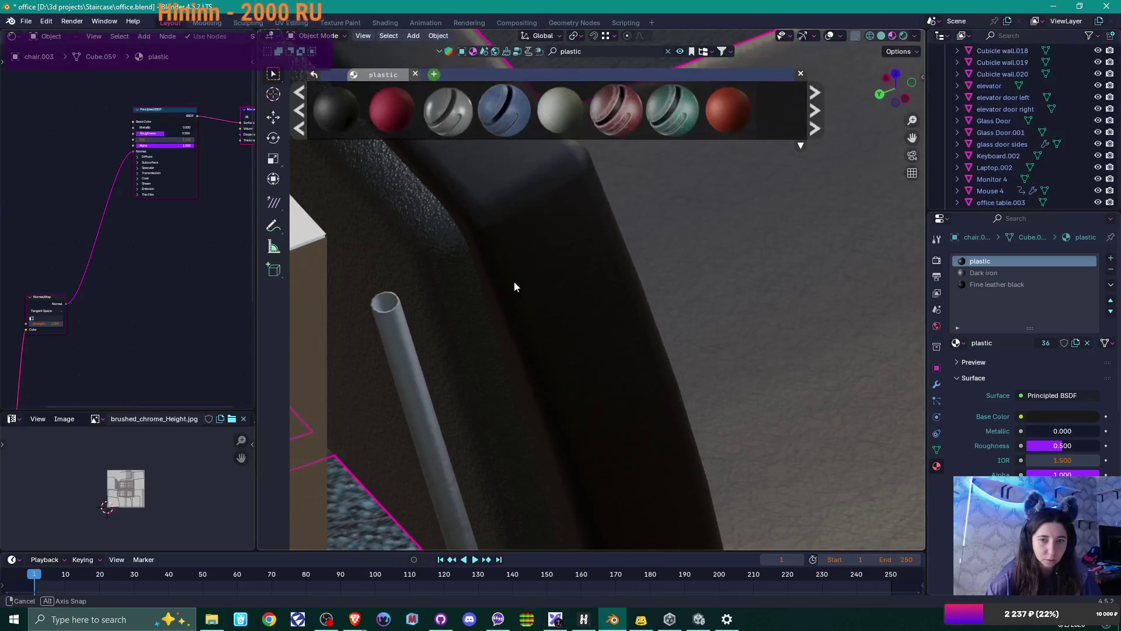
scroll(110, 300, "down", 3)
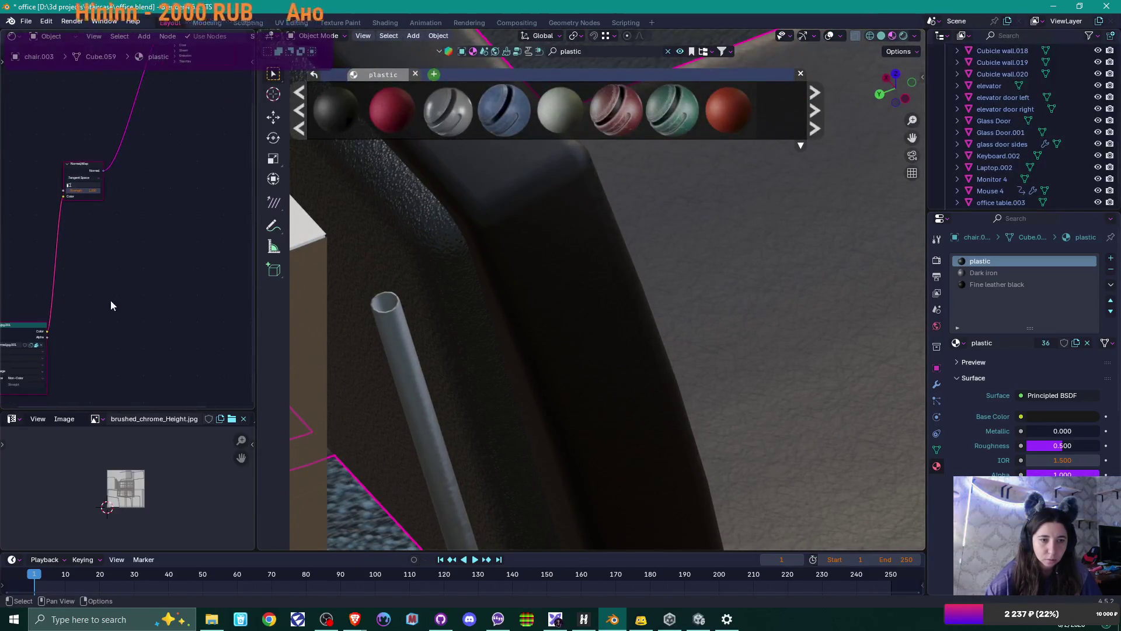
scroll(75, 334, "up", 3)
left_click(71, 333)
left_click(71, 333)
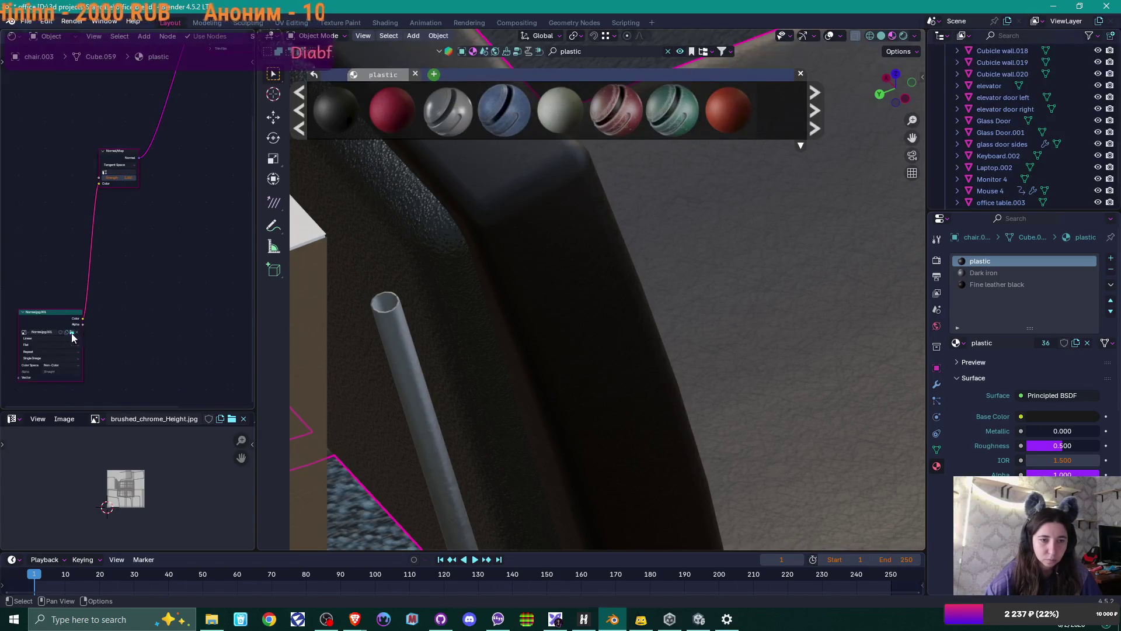
left_click(216, 621)
right_click(646, 222)
Create a Black Leather folder and move the three Fine_leather textures into it
mouse_move(737, 384)
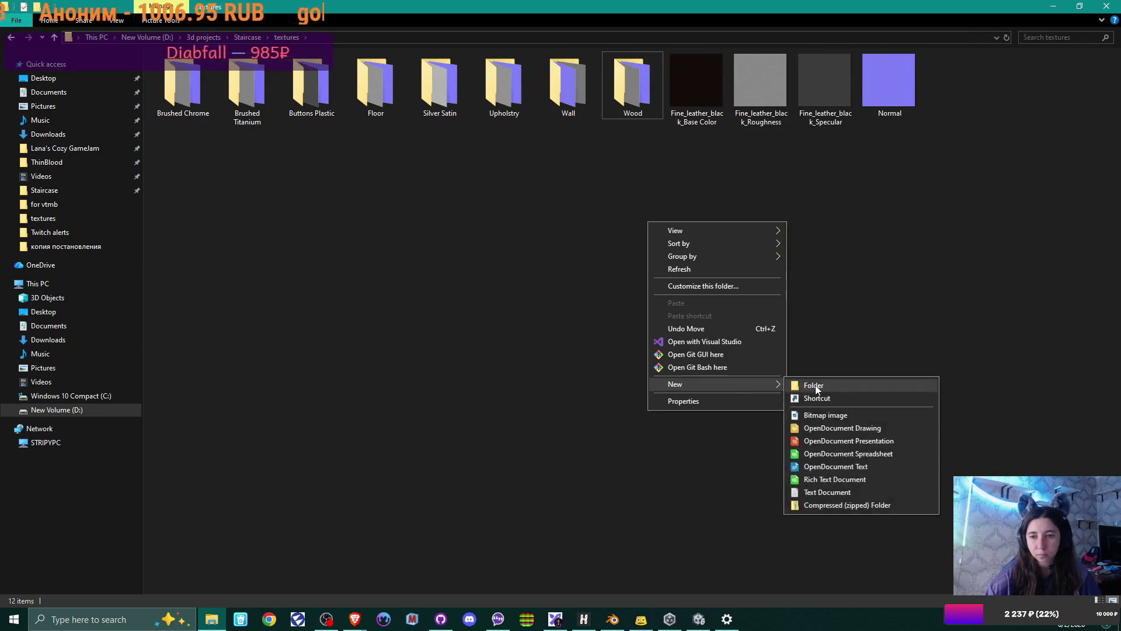
left_click(816, 387)
type("Leather")
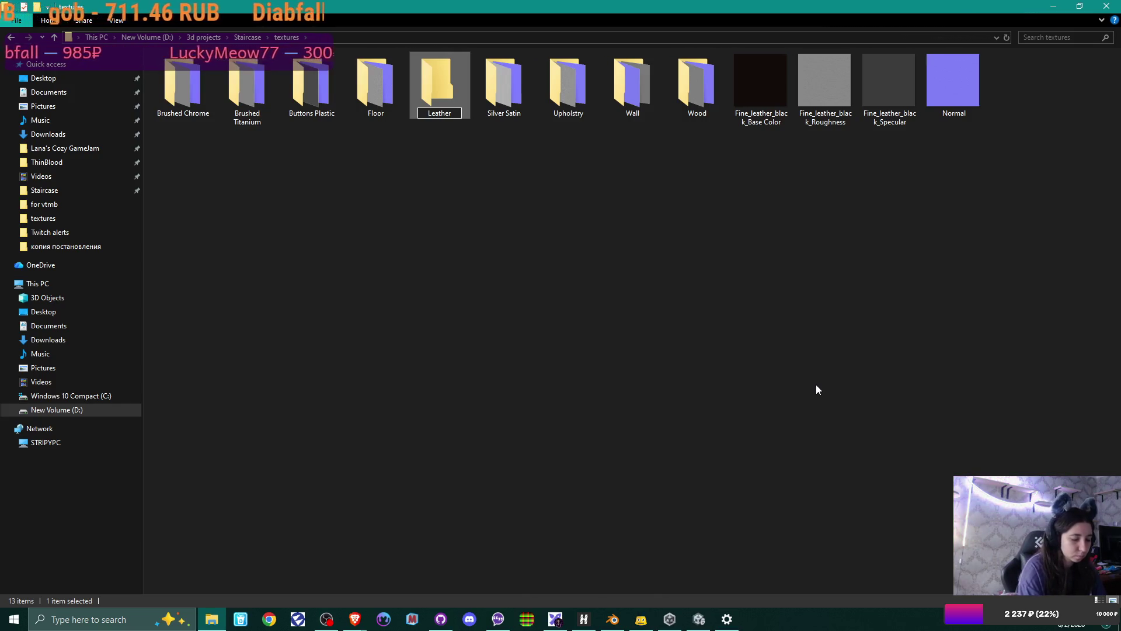
key("Home")
type("Black")
key("Return")
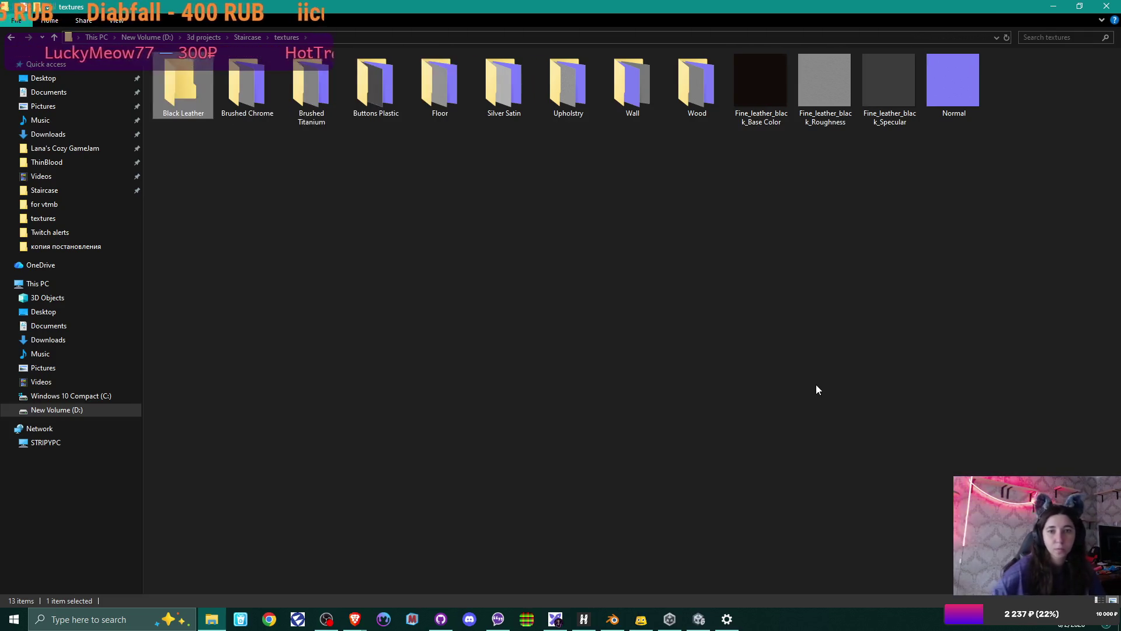
left_click(769, 61)
left_click(874, 91, "shift")
left_click_drag(807, 77, 199, 100)
Rename the Normal image to Rough Plastic Normal
double_click(762, 77)
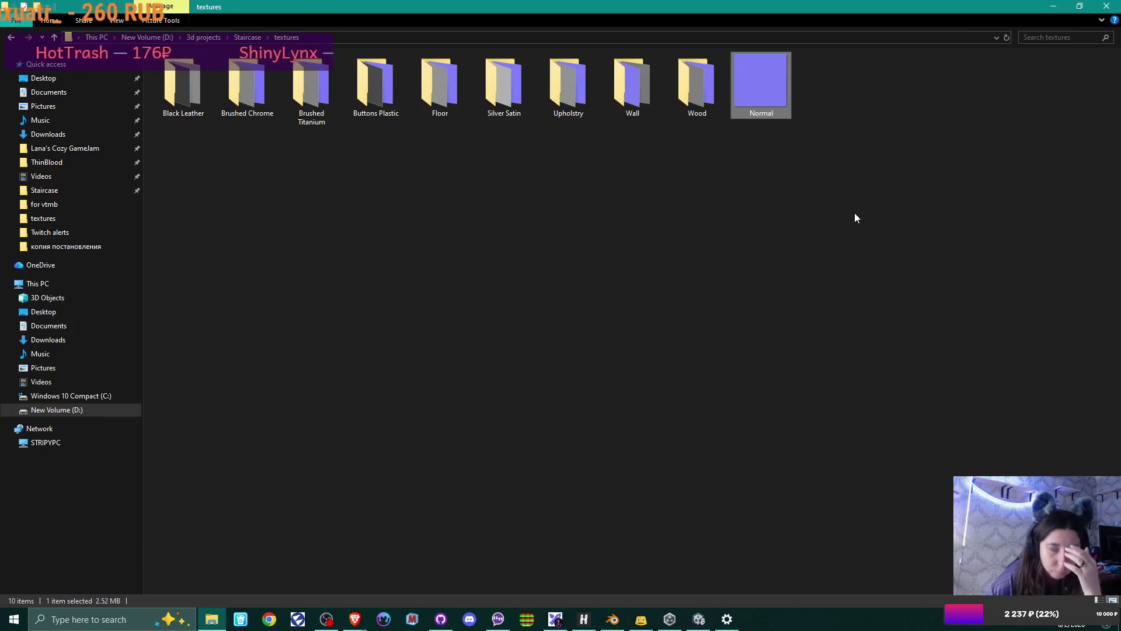
key("F2")
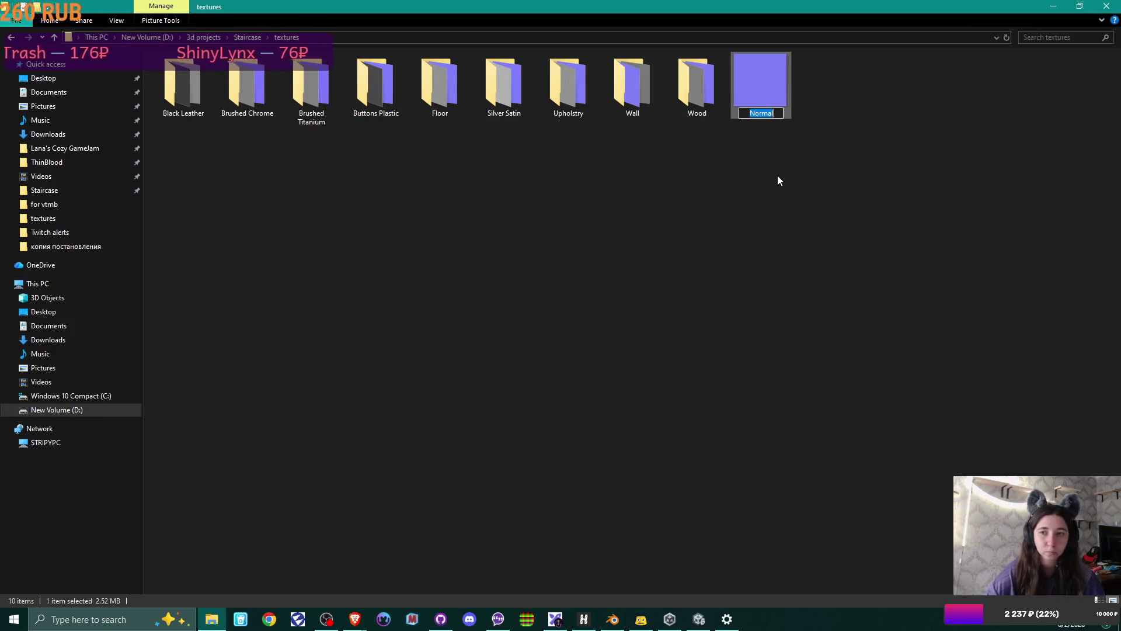
key("End")
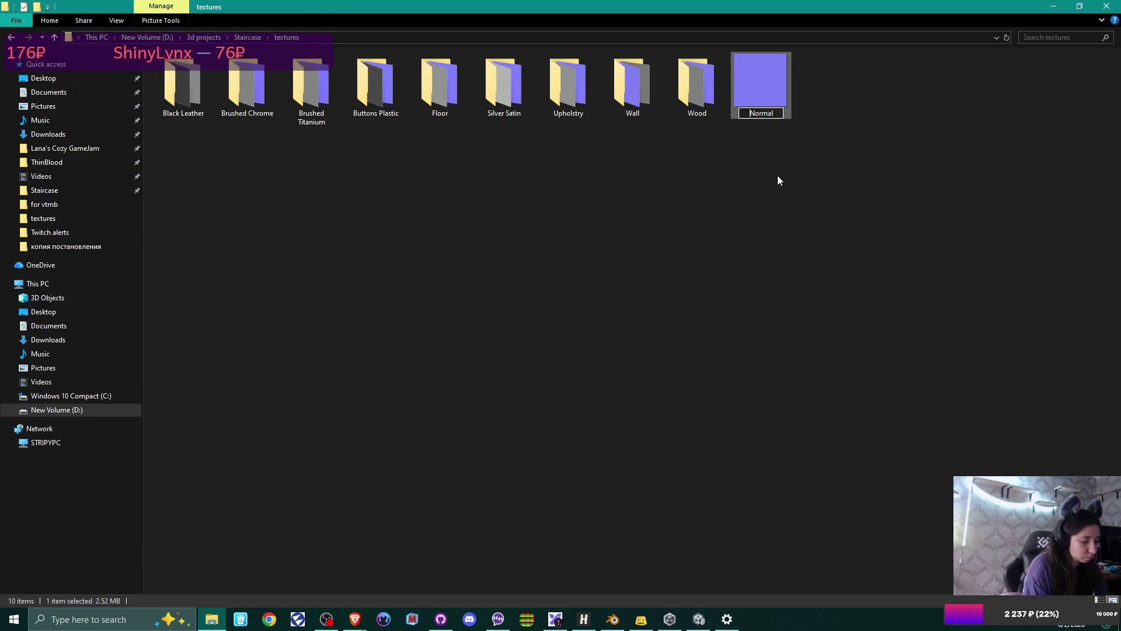
type("Rough P")
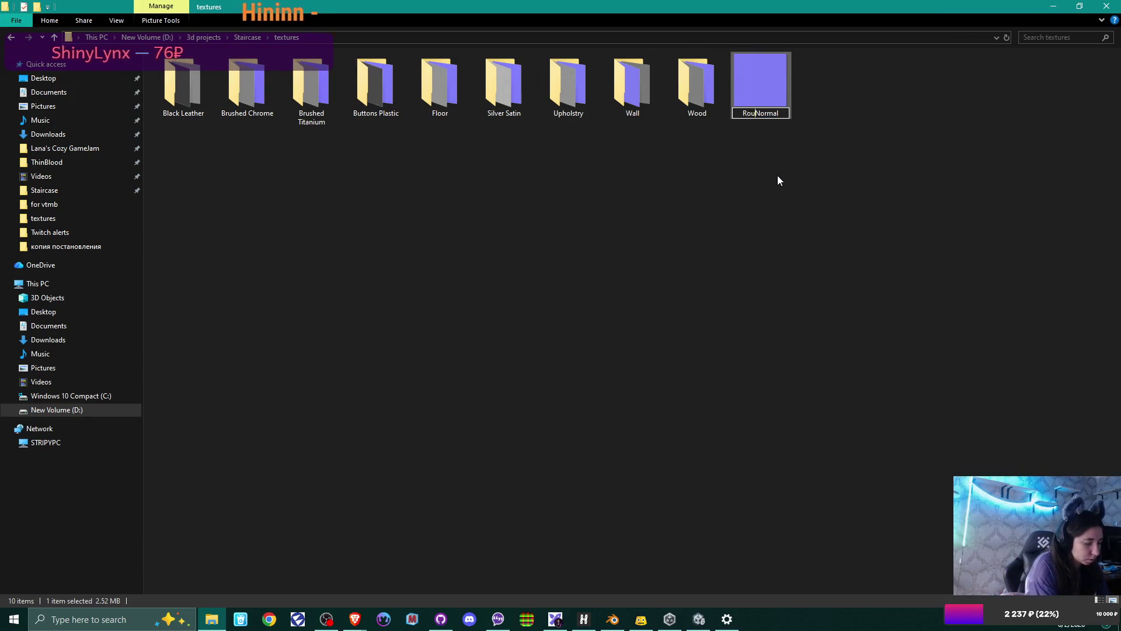
type("lastic")
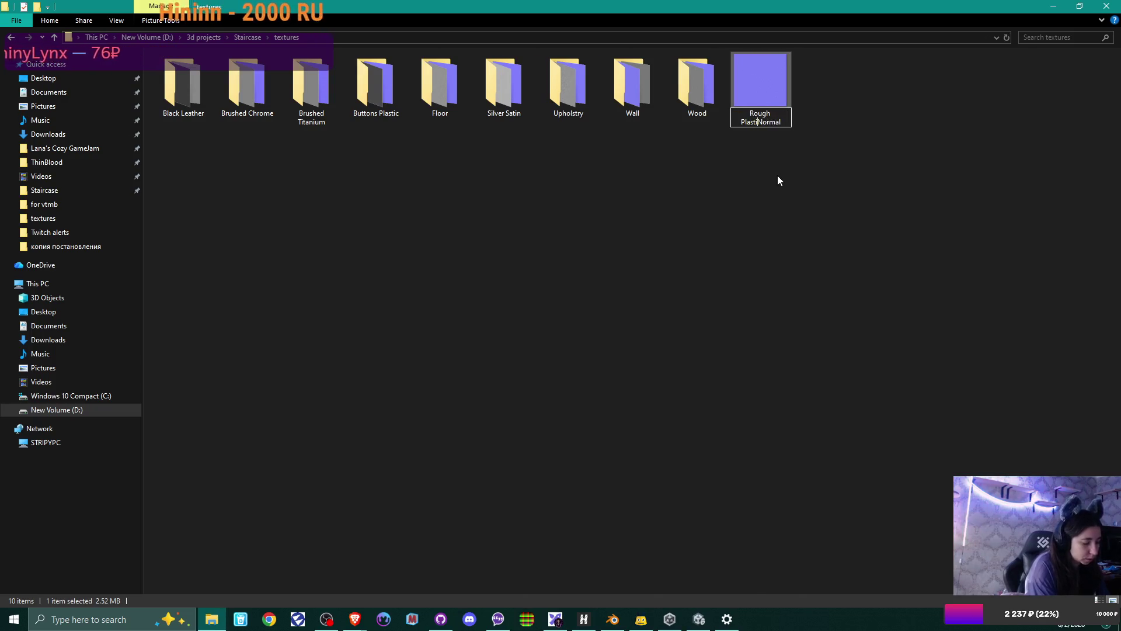
key("Return")
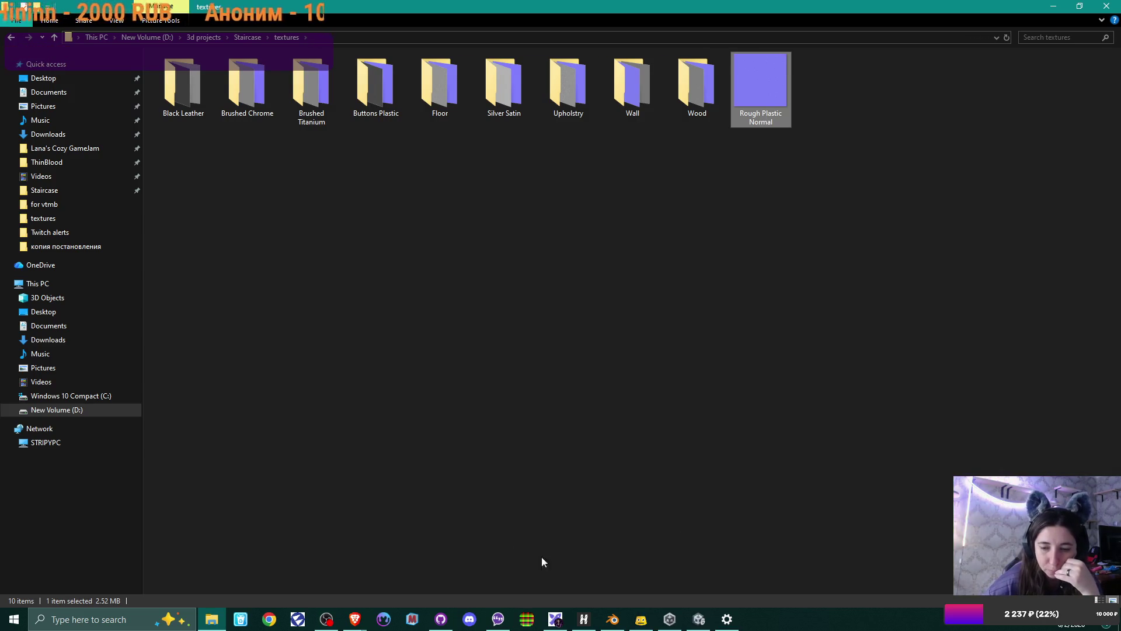
left_click(613, 619)
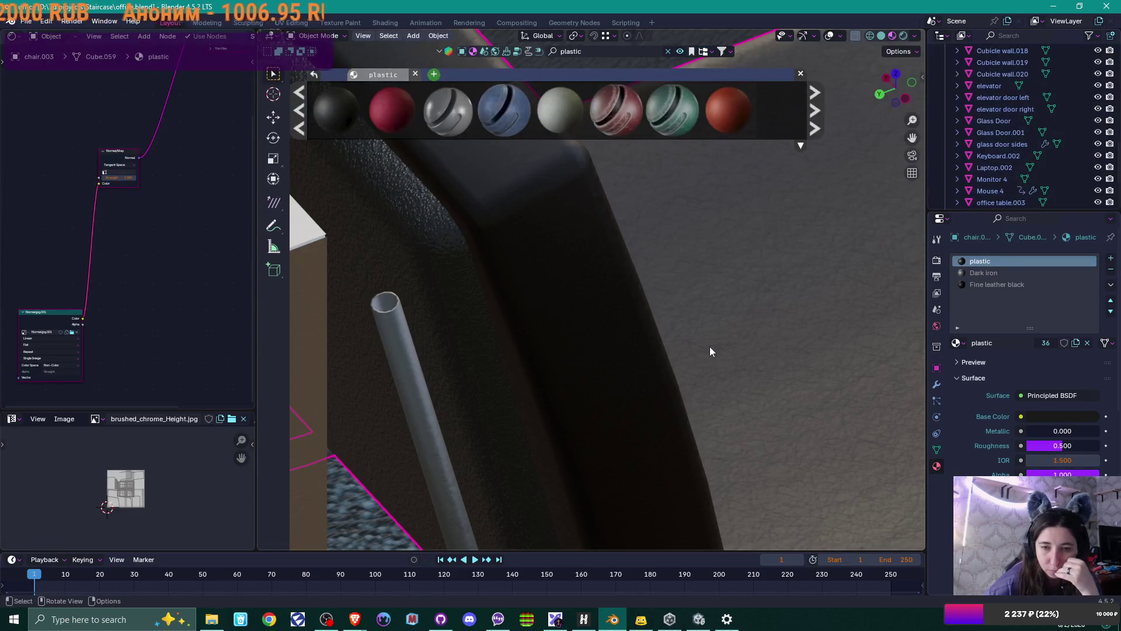
Show the Dark iron material's image texture, Normal Map and Principled BSDF nodes
left_click(983, 273)
left_click_drag(210, 349, 184, 344)
scroll(177, 342, "up", 2)
left_click_drag(80, 349, 115, 355)
scroll(114, 355, "up", 2)
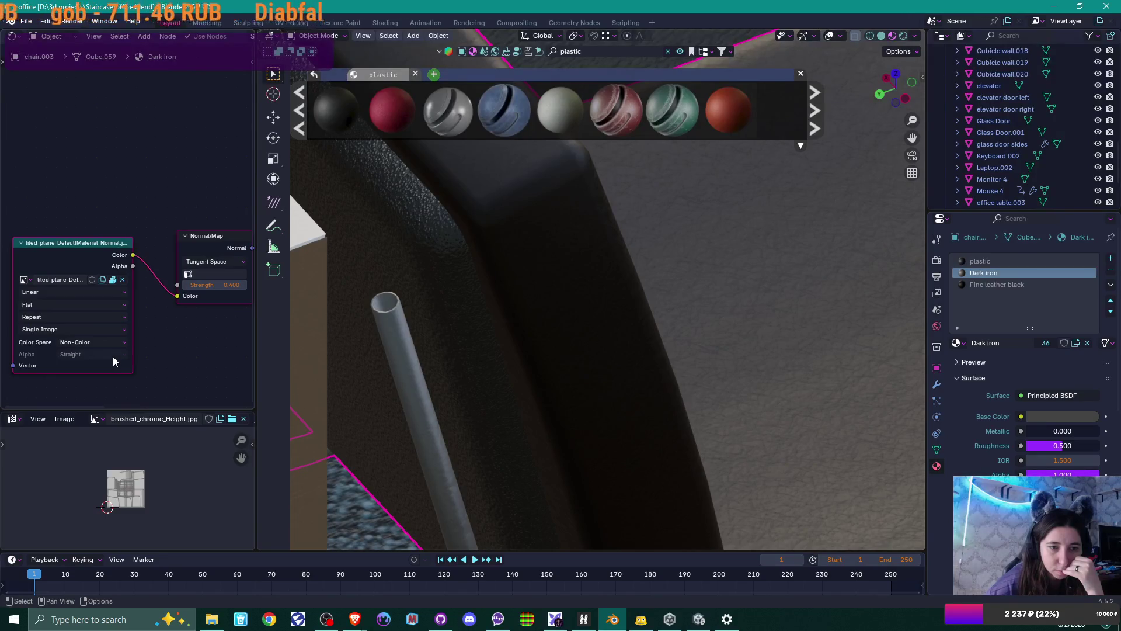
scroll(204, 386, "down", 1)
left_click_drag(208, 380, 44, 380)
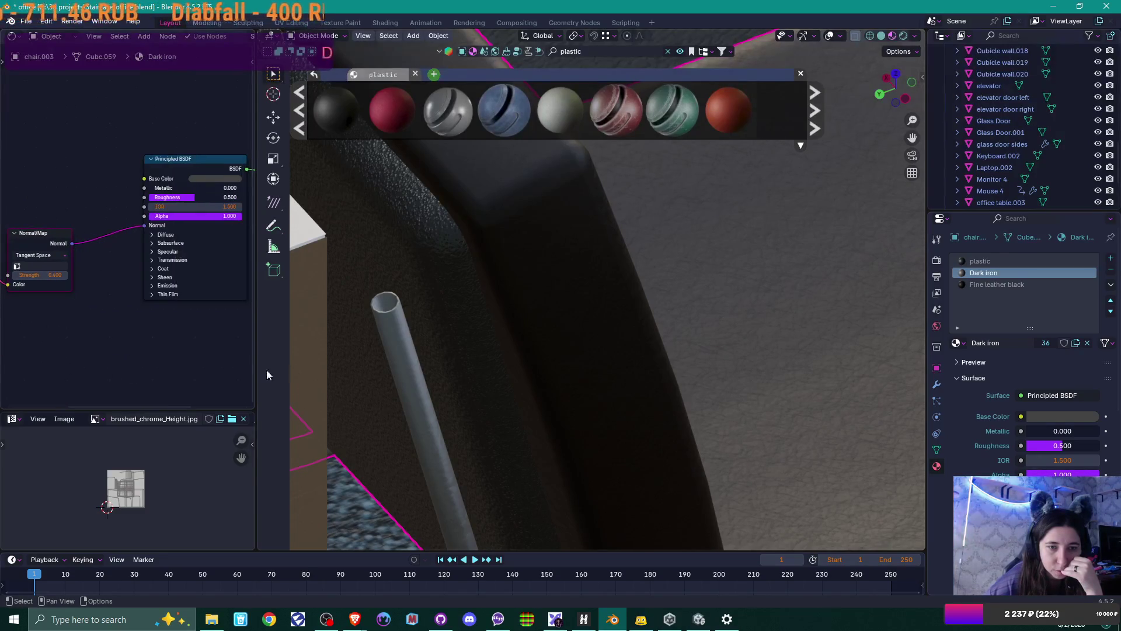
scroll(563, 359, "down", 3)
scroll(563, 332, "up", 4)
Unpack the Dark iron normal map as tiled_plane_DefaultMaterial_Normal.jpg into the textures folder
left_click_drag(563, 331, 577, 365)
scroll(570, 361, "up", 5)
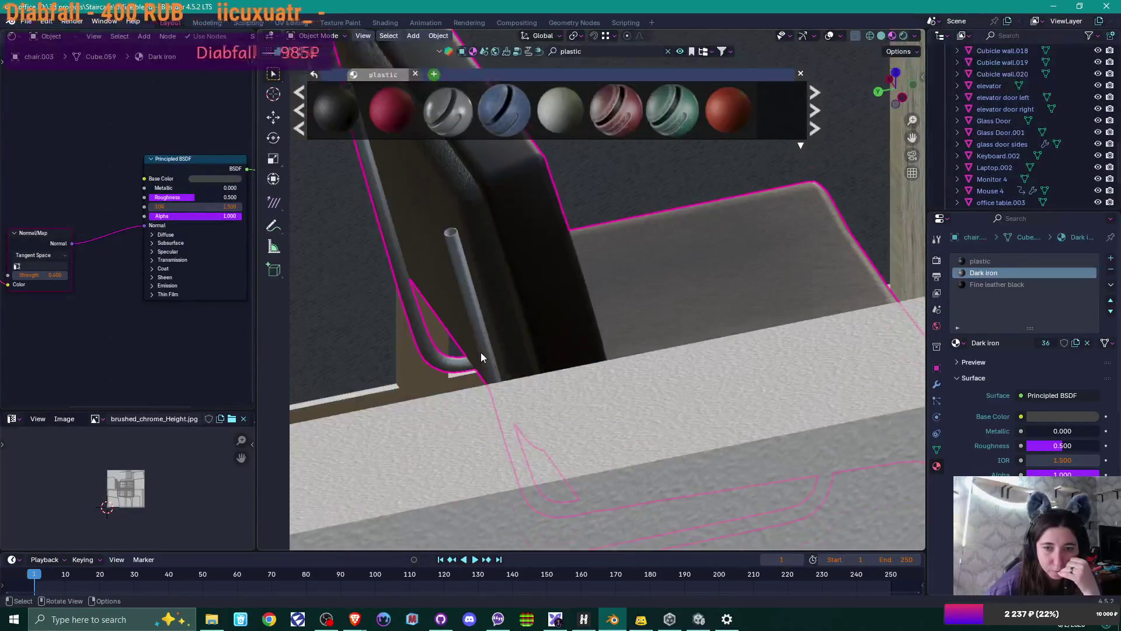
scroll(481, 352, "up", 3)
scroll(481, 353, "down", 4)
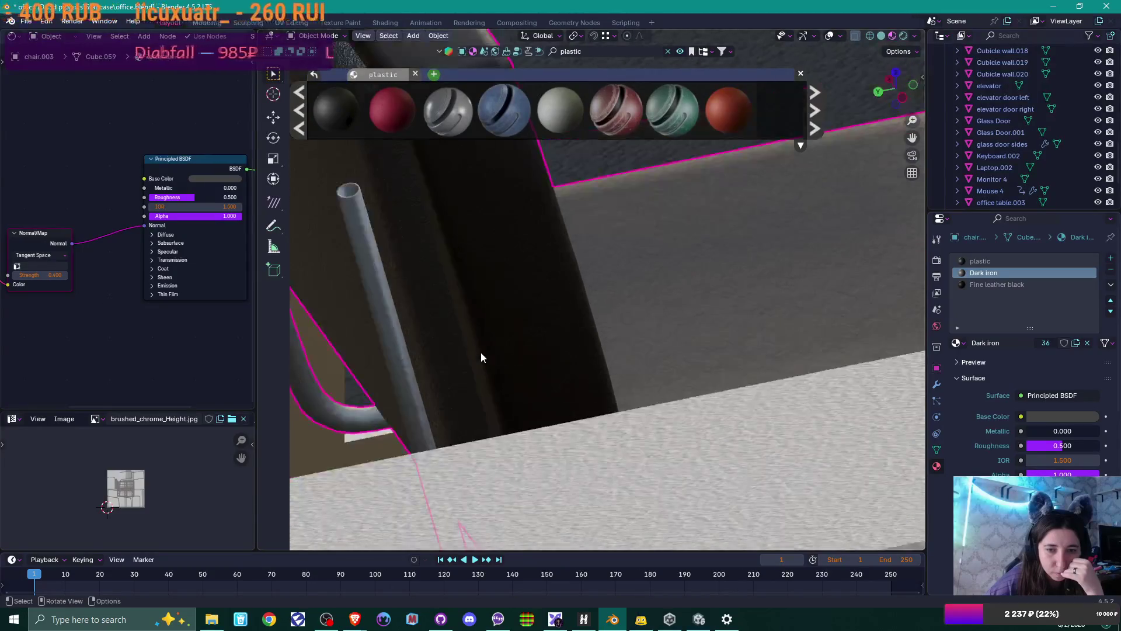
scroll(481, 357, "down", 4)
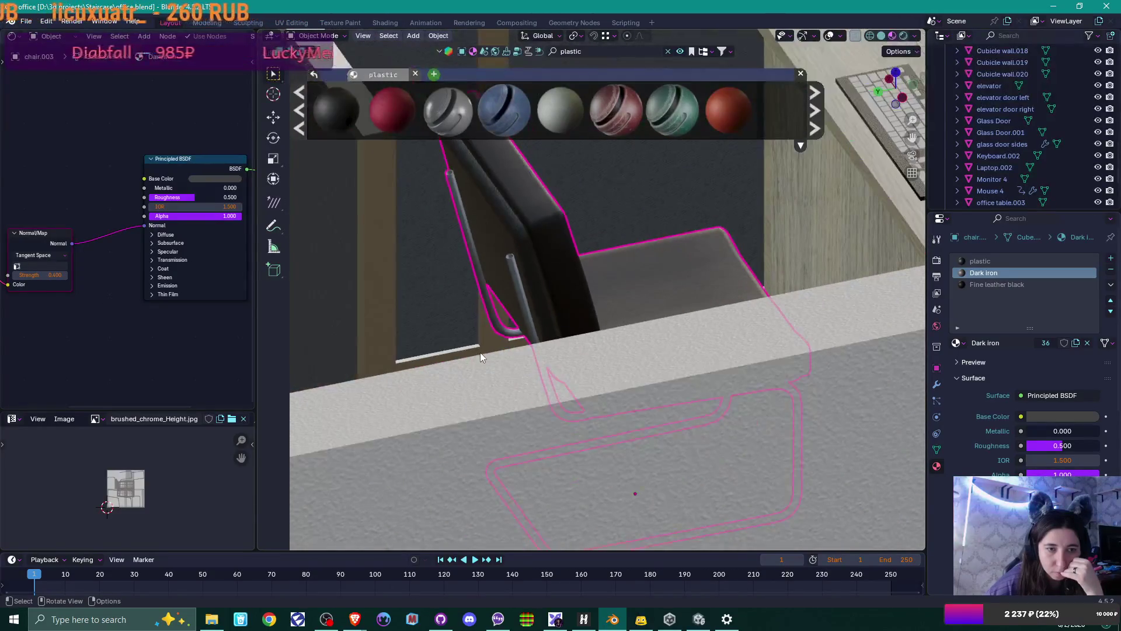
scroll(43, 349, "left", 5)
left_click(70, 273)
left_click(71, 274)
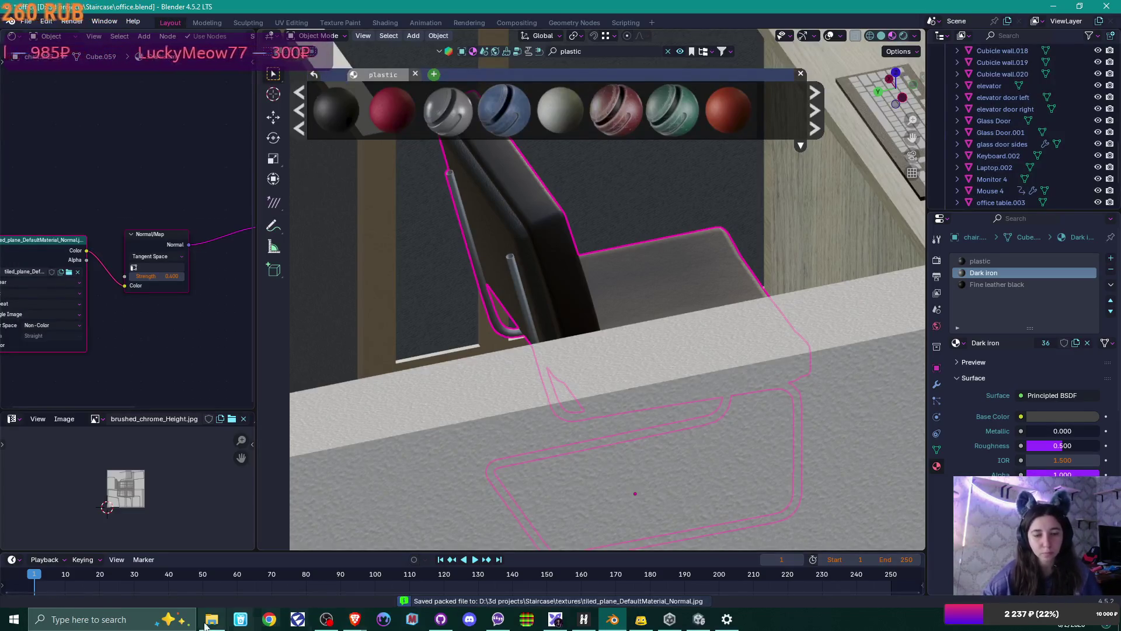
left_click(211, 619)
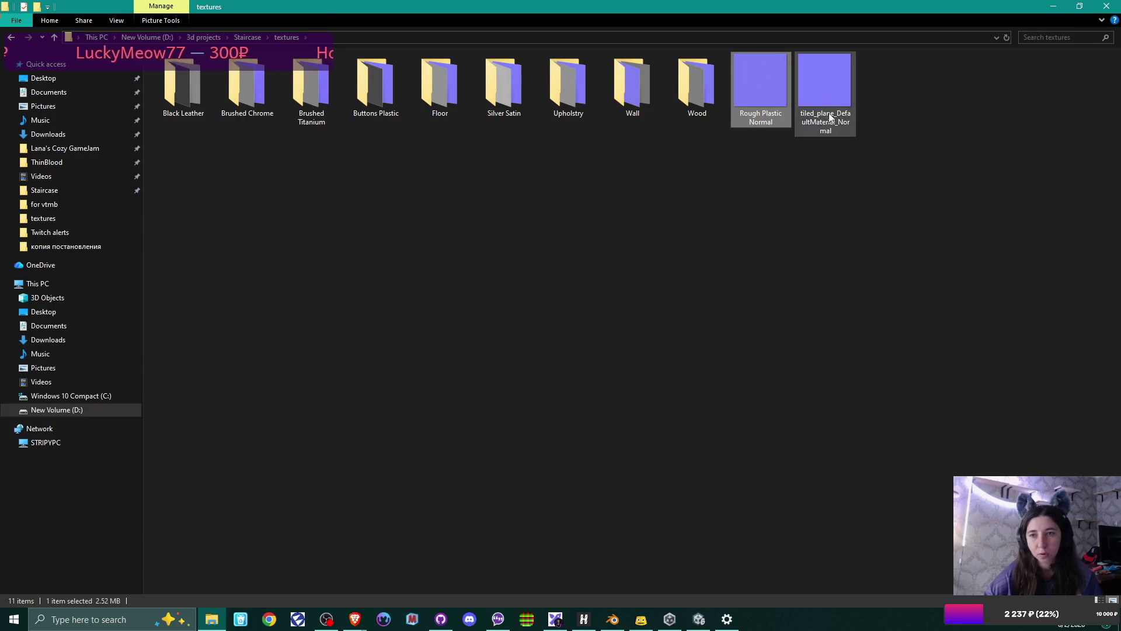
Rename the tiled_plane normal map file to 'iron tiled_plane_DefaultMaterial_Normal'
left_click(839, 131)
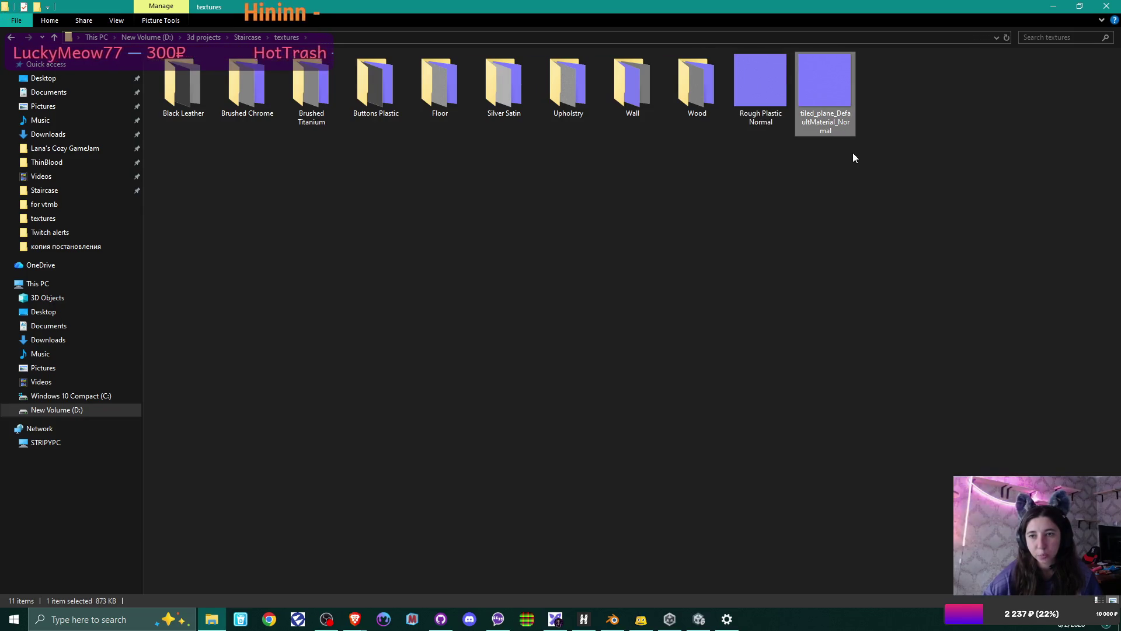
mouse_move(832, 119)
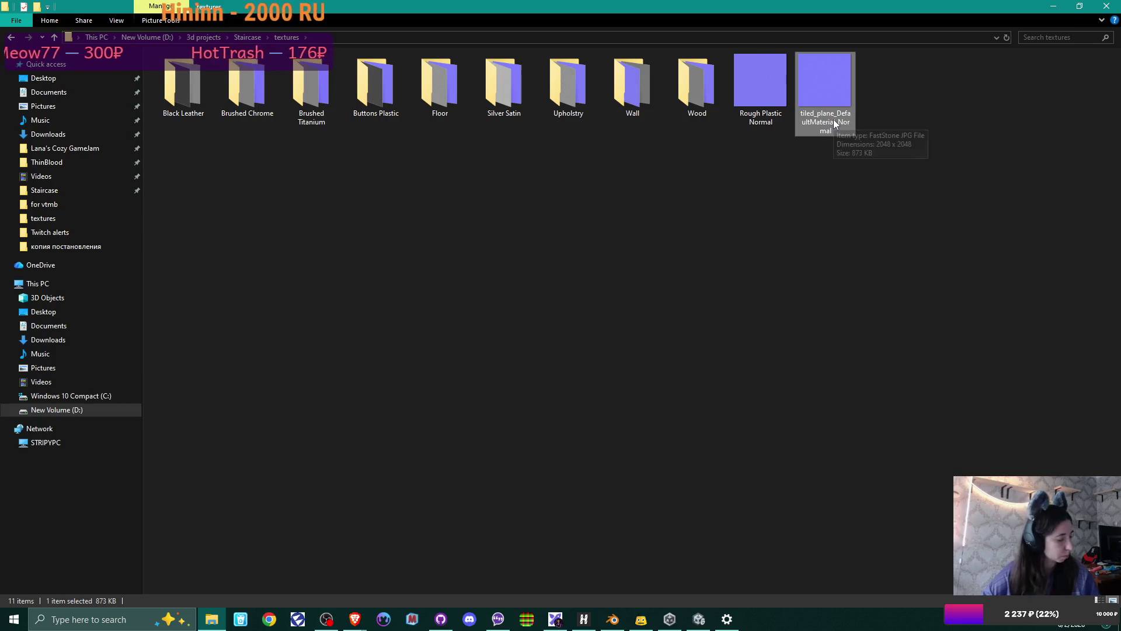
left_click(832, 120)
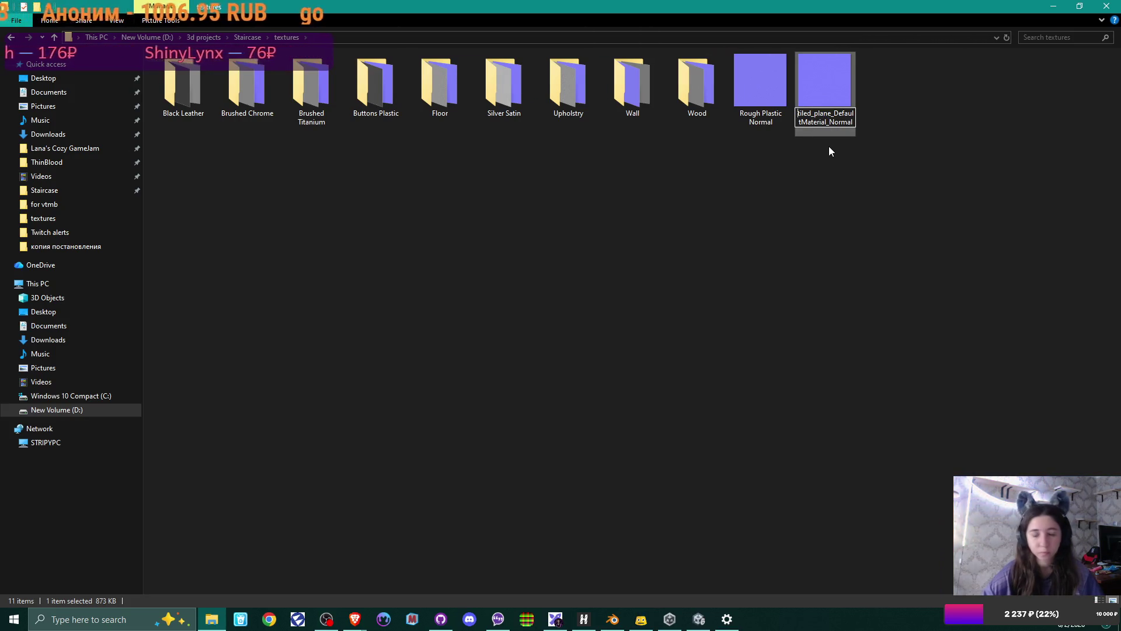
type("miron")
key("Return")
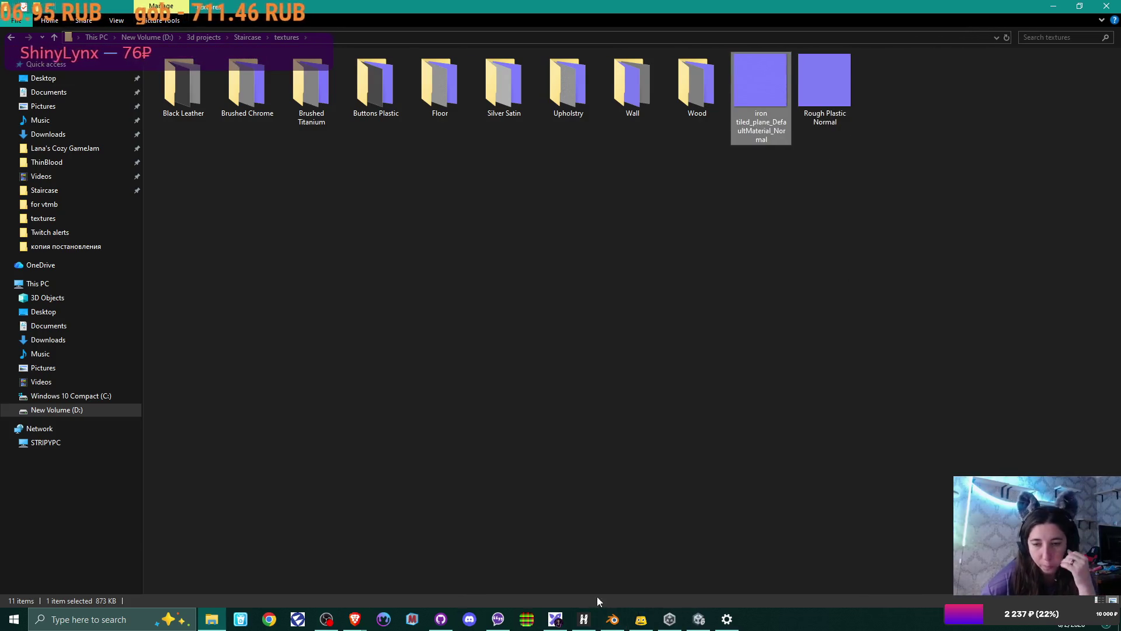
left_click(612, 619)
Select the long back wall WallSolid.001, which uses the Plaster material
scroll(786, 275, "down", 5)
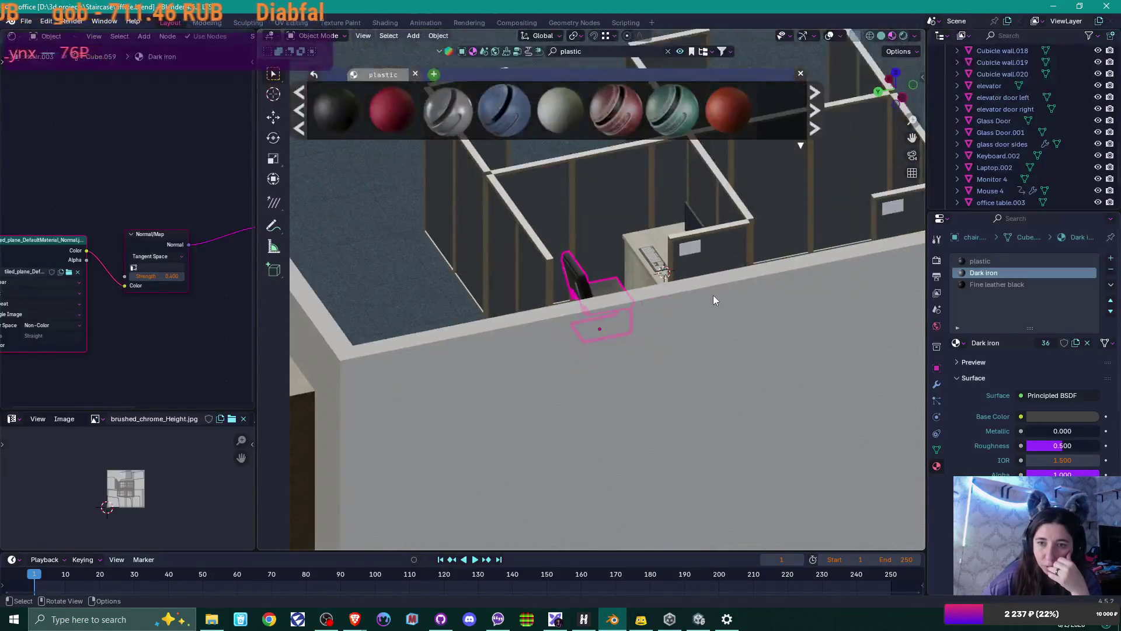
scroll(713, 297, "down", 6)
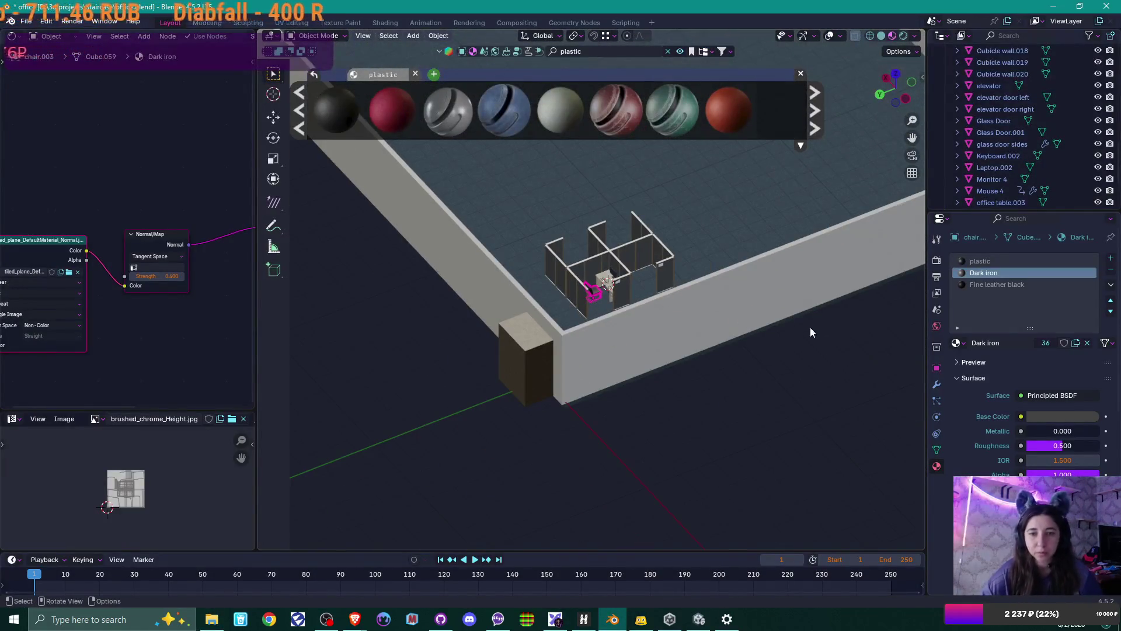
key("c")
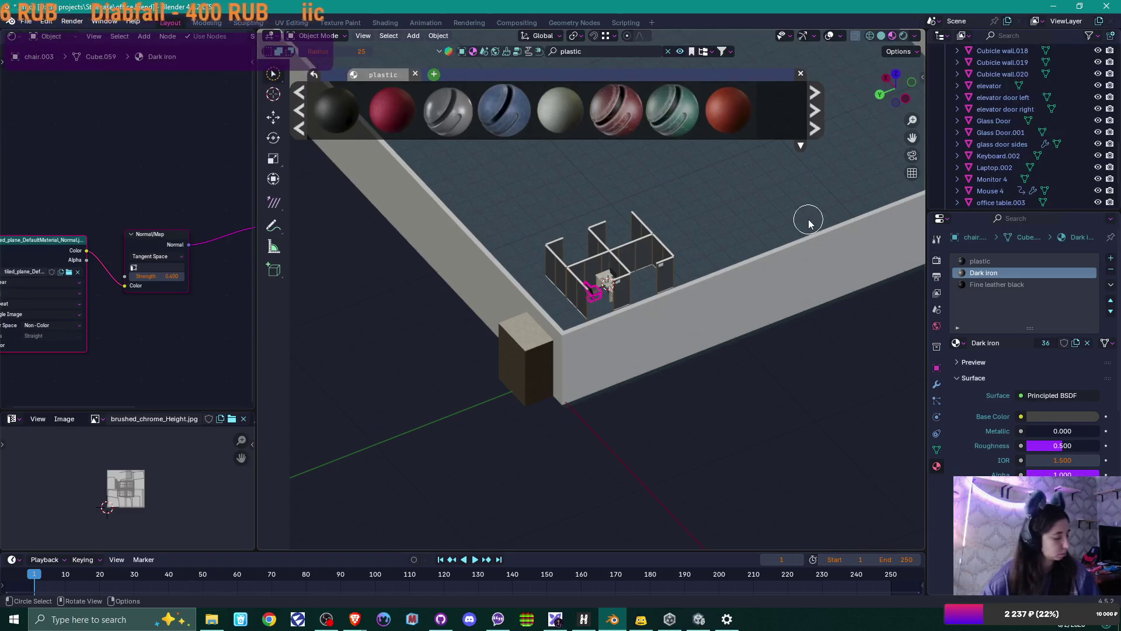
mouse_move(808, 219)
left_mouse_down()
mouse_move(633, 350)
mouse_move(632, 317)
mouse_move(652, 309)
mouse_move(647, 292)
mouse_move(671, 324)
left_mouse_up()
left_click(684, 268)
mouse_move(684, 267)
left_mouse_down()
mouse_move(716, 290)
mouse_move(789, 286)
mouse_move(752, 279)
mouse_move(759, 268)
mouse_move(802, 283)
mouse_move(705, 274)
mouse_move(672, 350)
left_mouse_up()
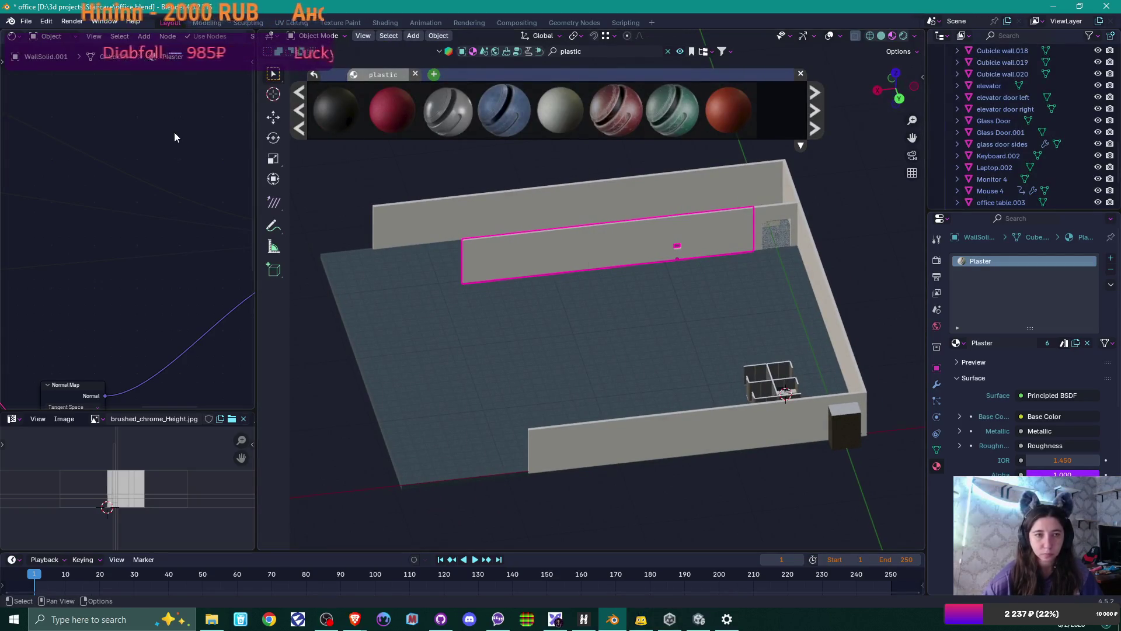
Export the selected back wall to FBX as 'wall with a small window.fbx'
left_click(26, 21)
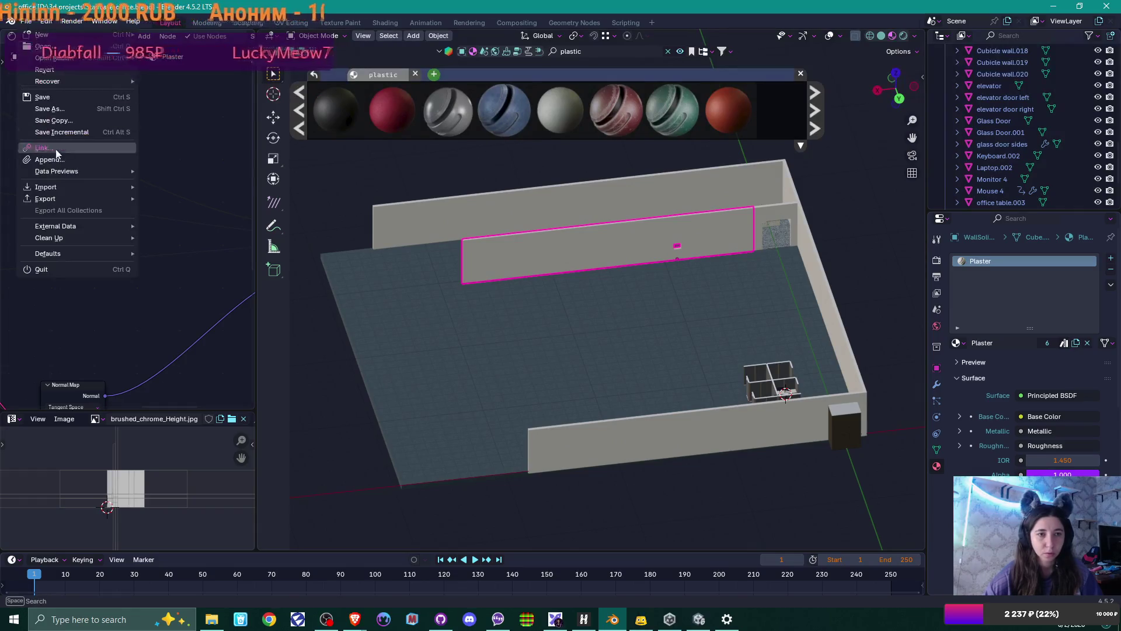
mouse_move(67, 196)
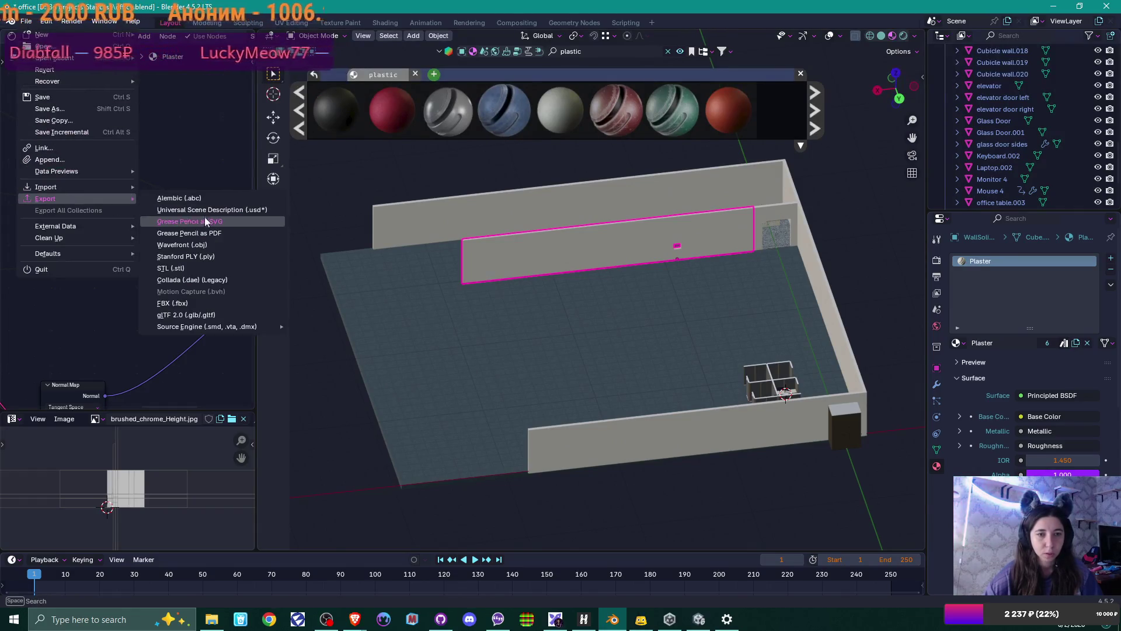
left_click(197, 302)
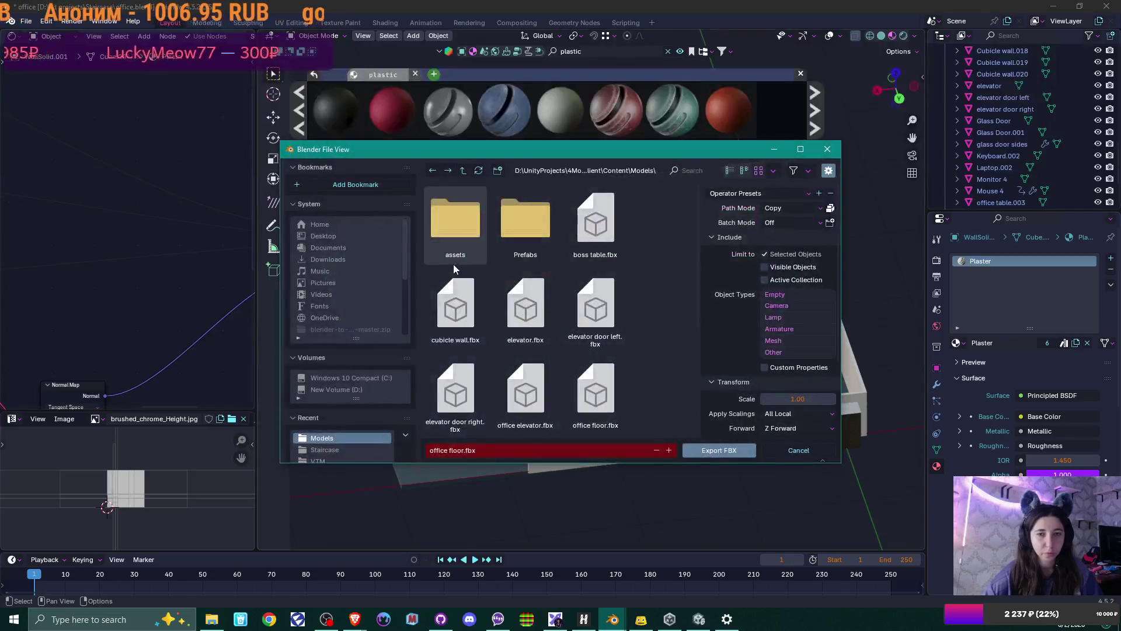
left_click_drag(471, 454, 353, 447)
type("wall with a small window")
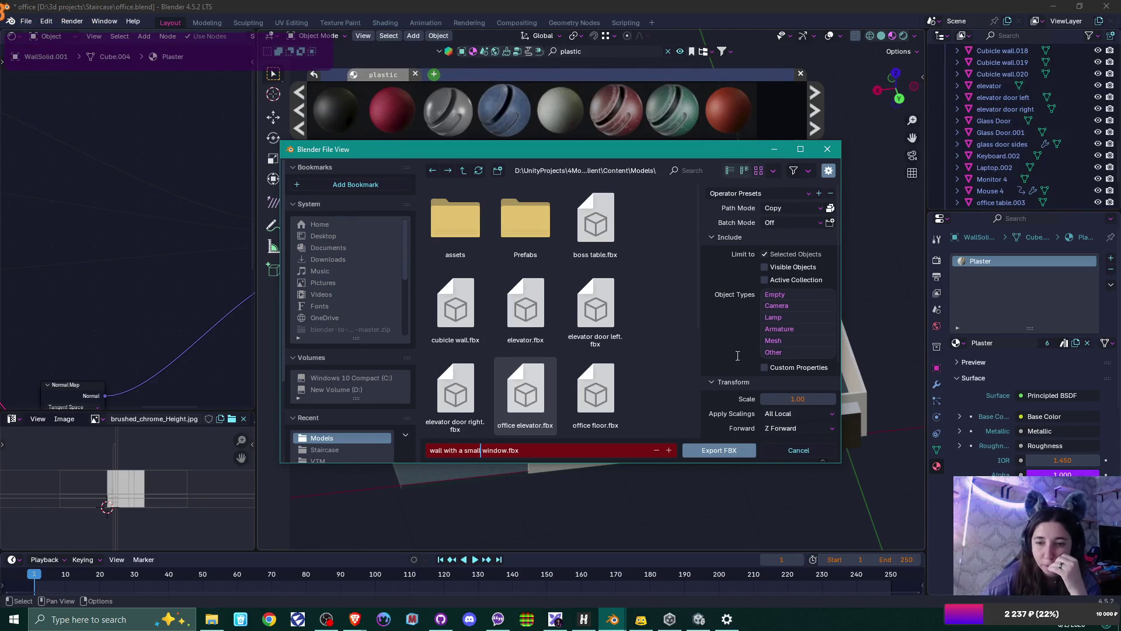
left_click(727, 455)
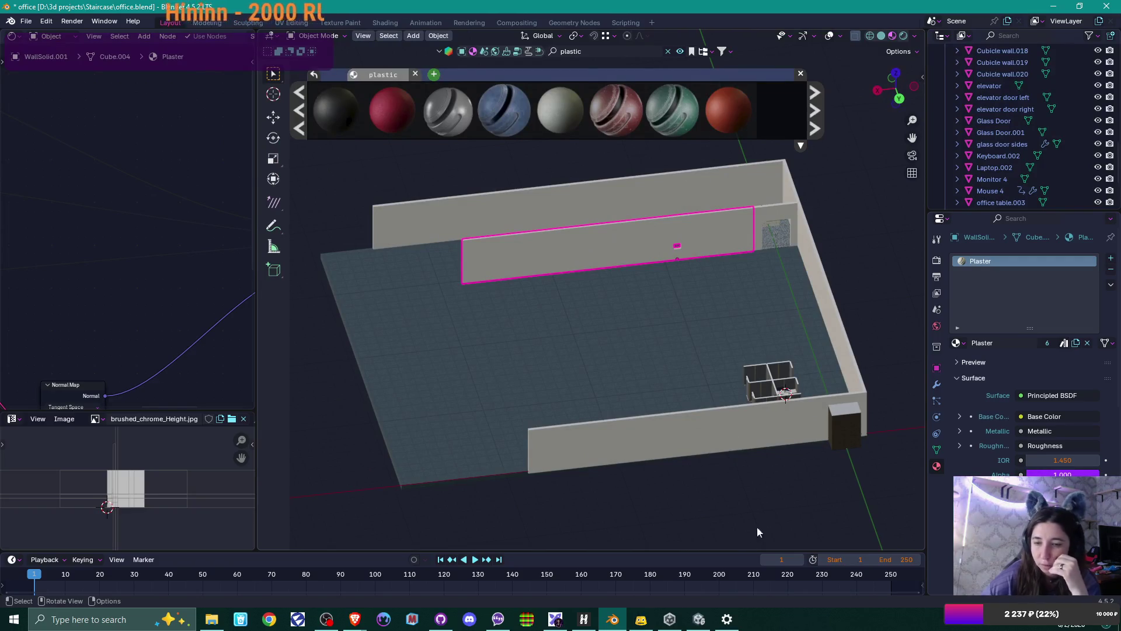
key("alt+Tab")
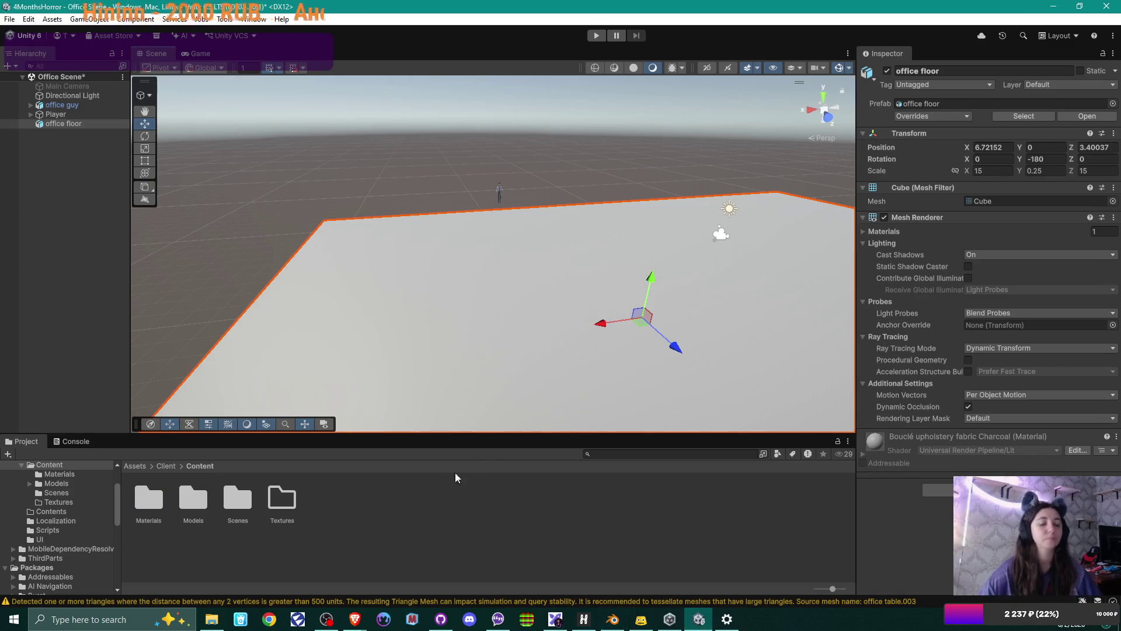
Copy all eleven Staircase texture items from Explorer into Unity's Content/Textures folder
double_click(280, 499)
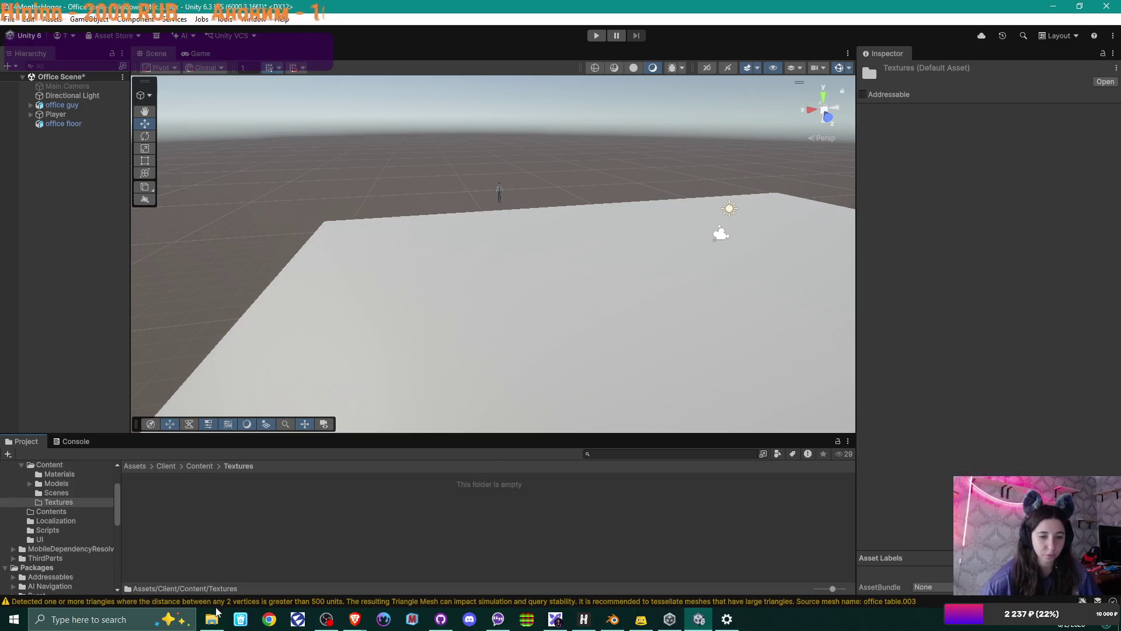
left_click(215, 616)
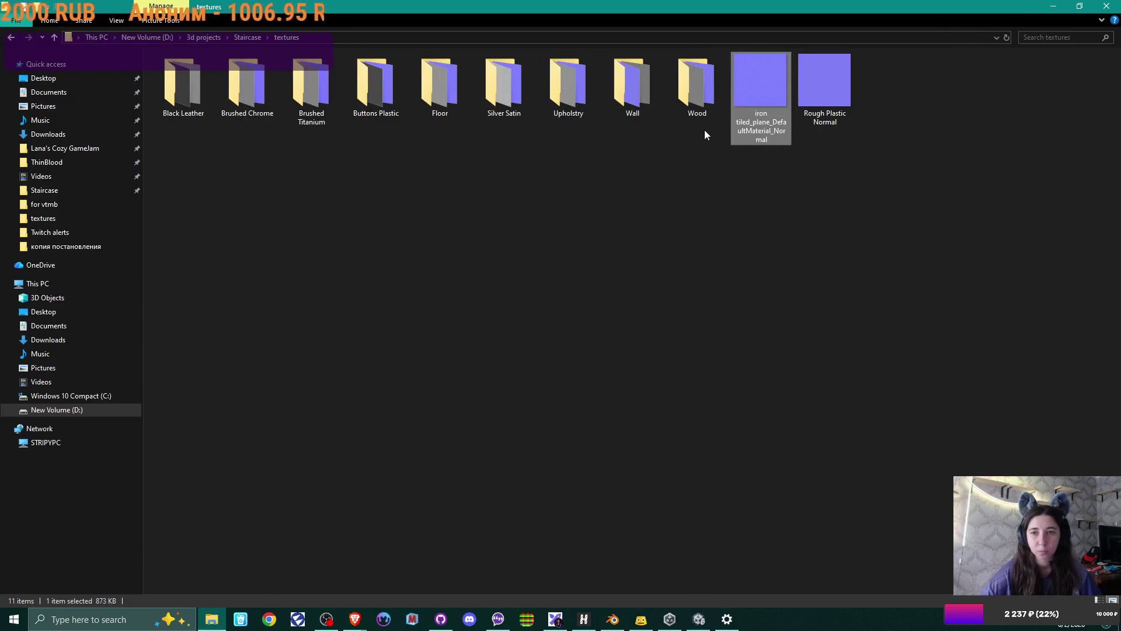
left_click_drag(992, 143, 199, 84)
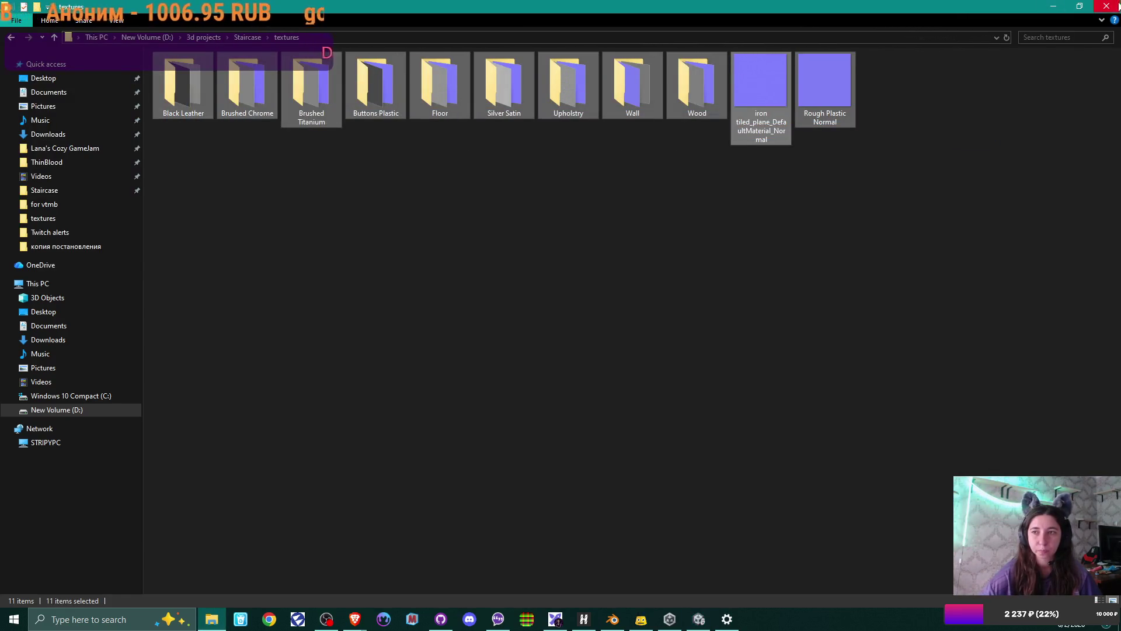
left_click(1079, 6)
mouse_move(463, 197)
left_mouse_down()
mouse_move(362, 362)
mouse_move(251, 491)
mouse_move(276, 391)
mouse_move(718, 91)
left_mouse_up()
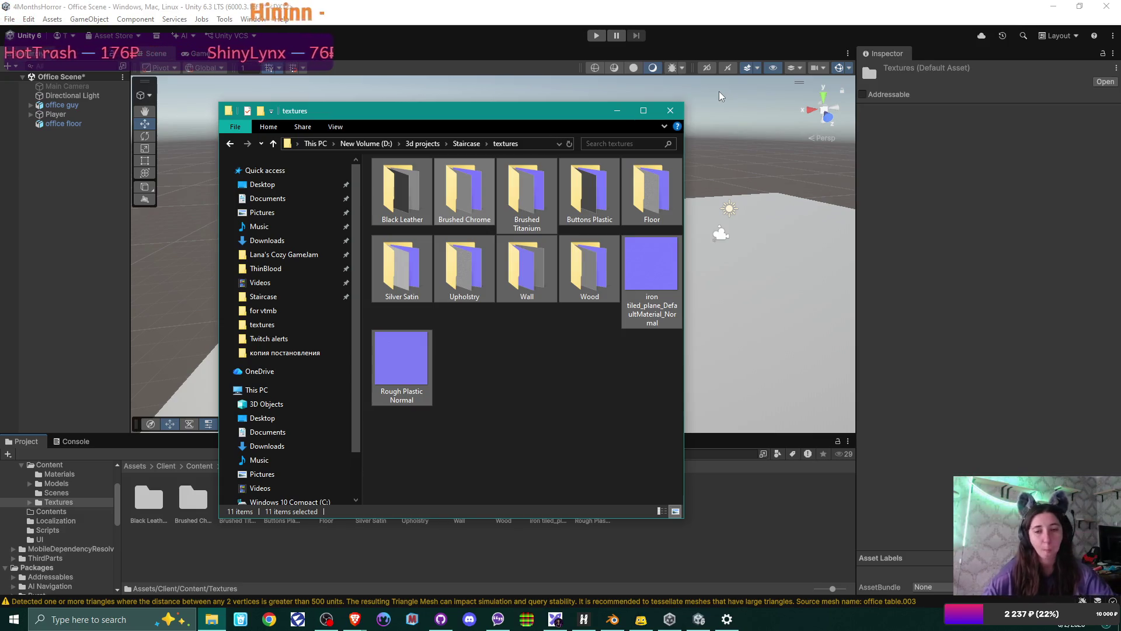
left_click(572, 548)
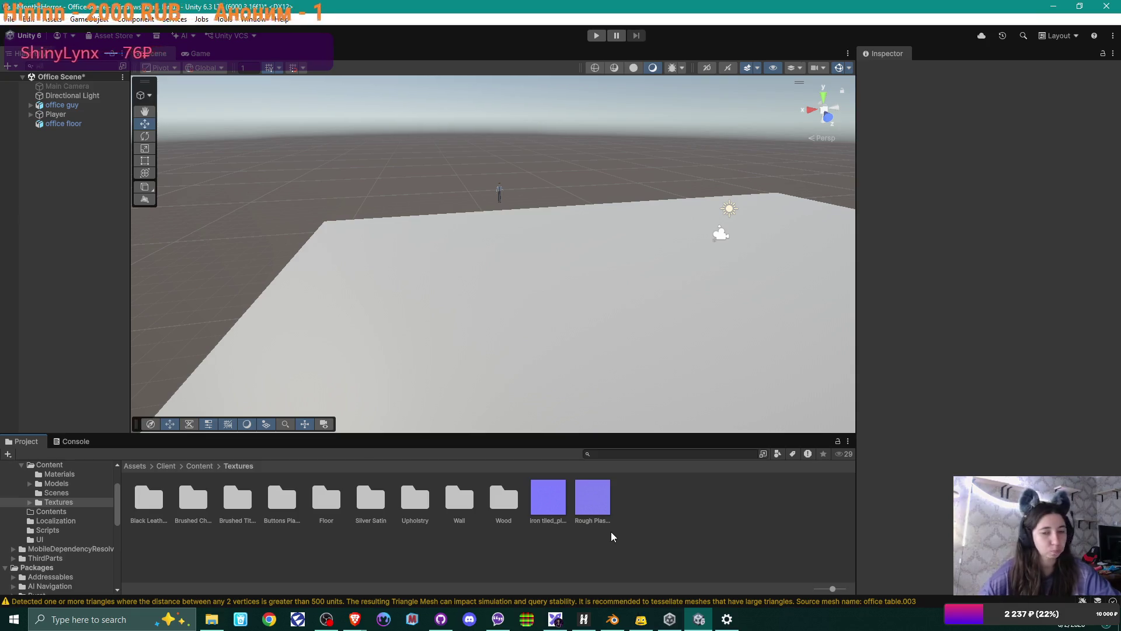
Go to Content/Materials and select the existing GreenDebug material
left_click(200, 465)
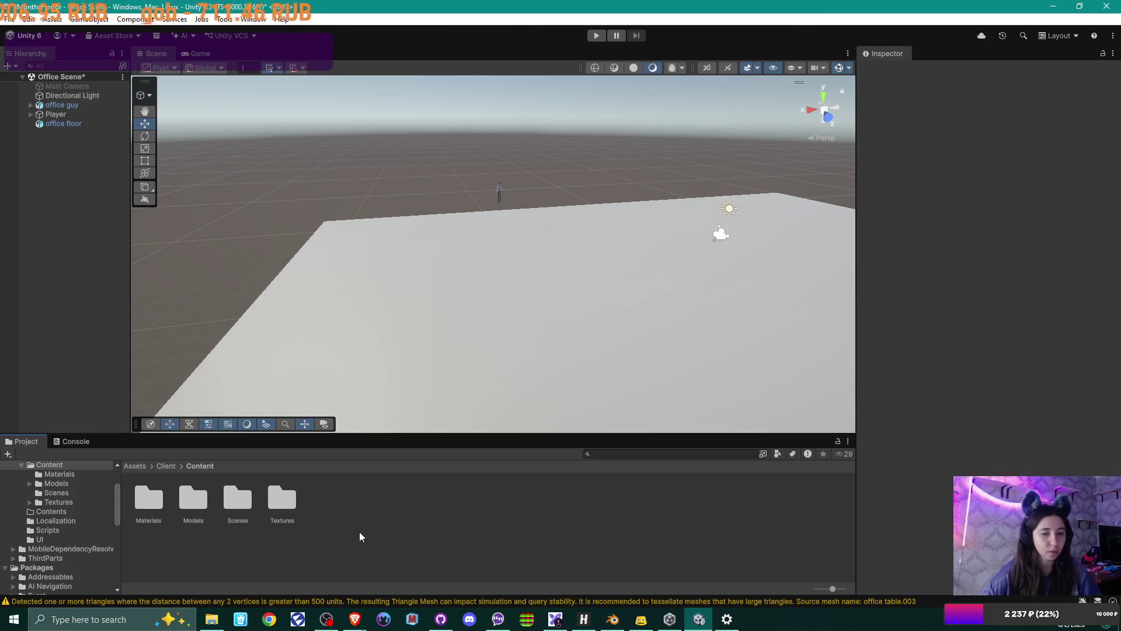
double_click(157, 497)
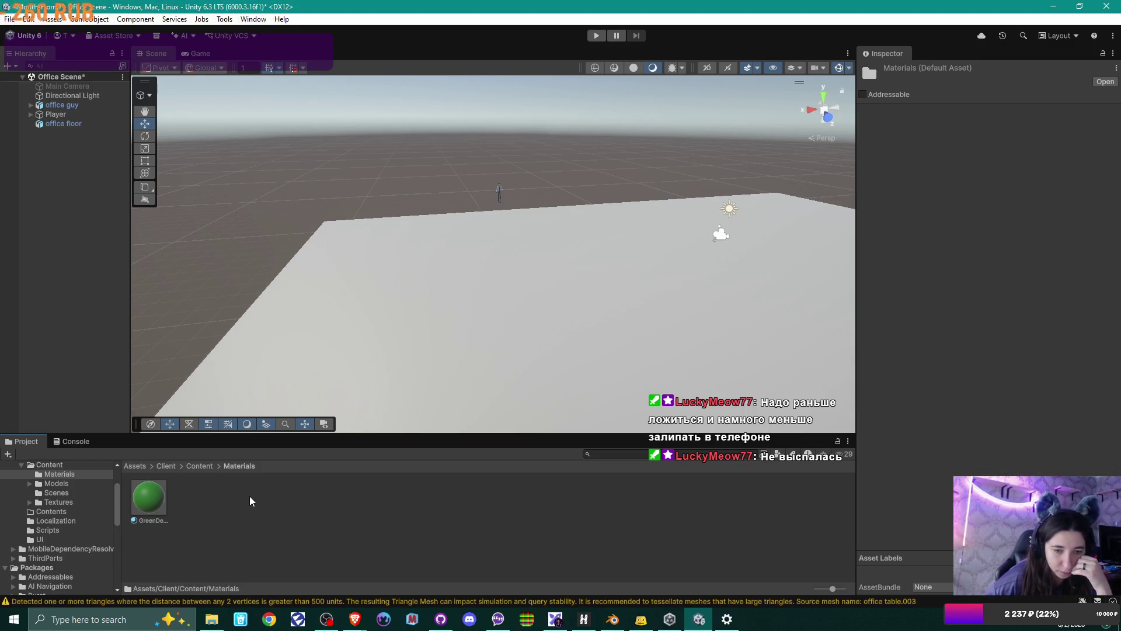
left_click(150, 498)
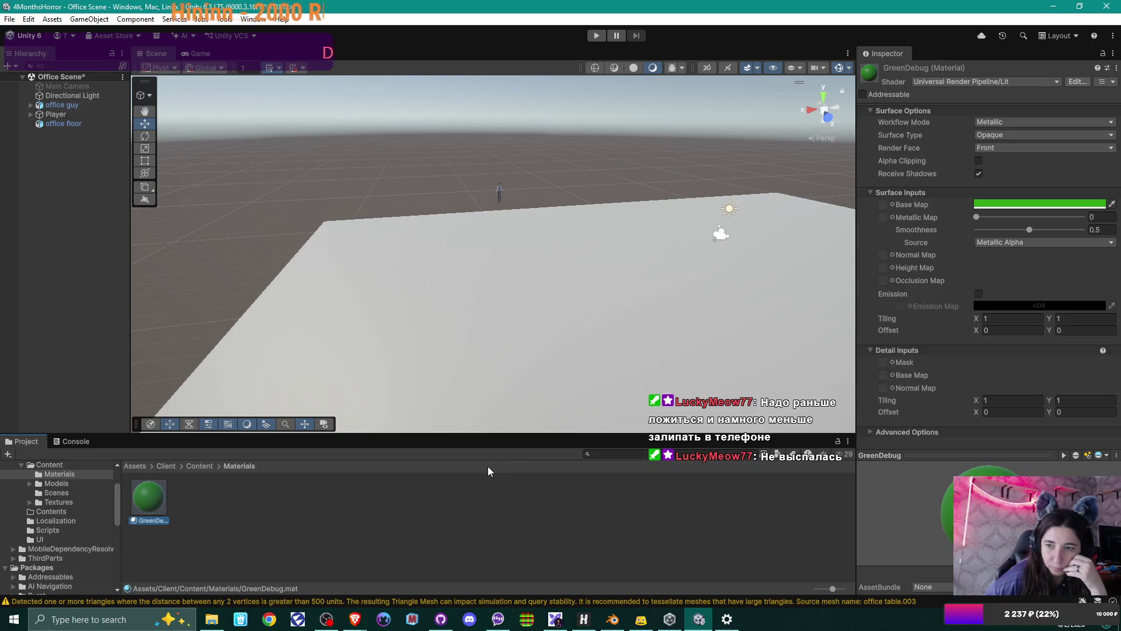
Create a new URP Lit material named Wall in Content/Materials
right_click(287, 488)
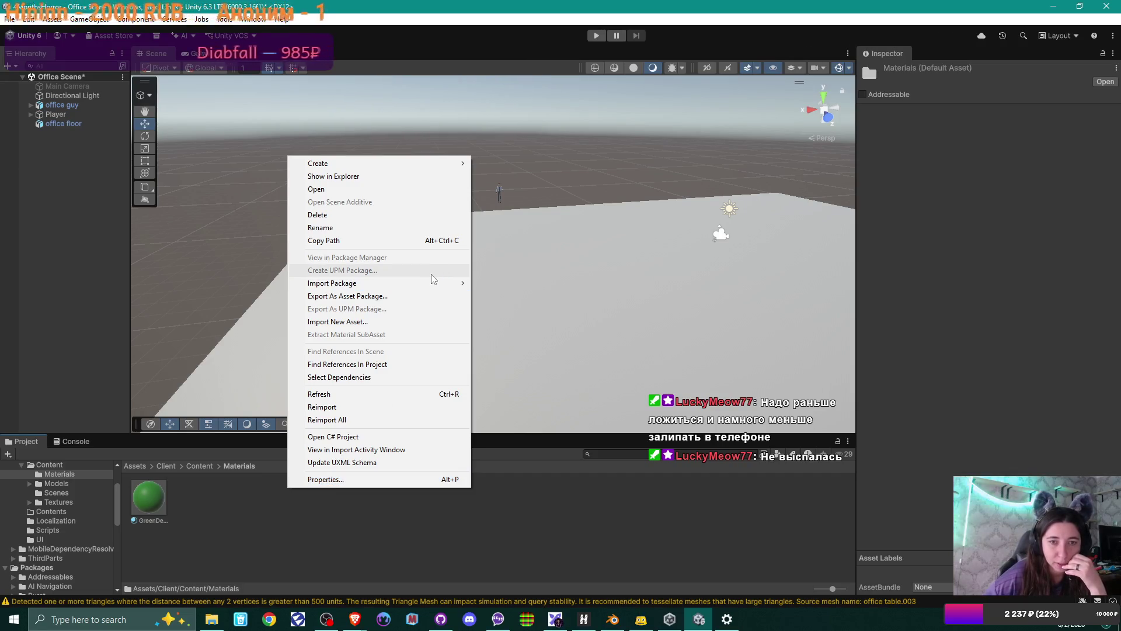
mouse_move(433, 165)
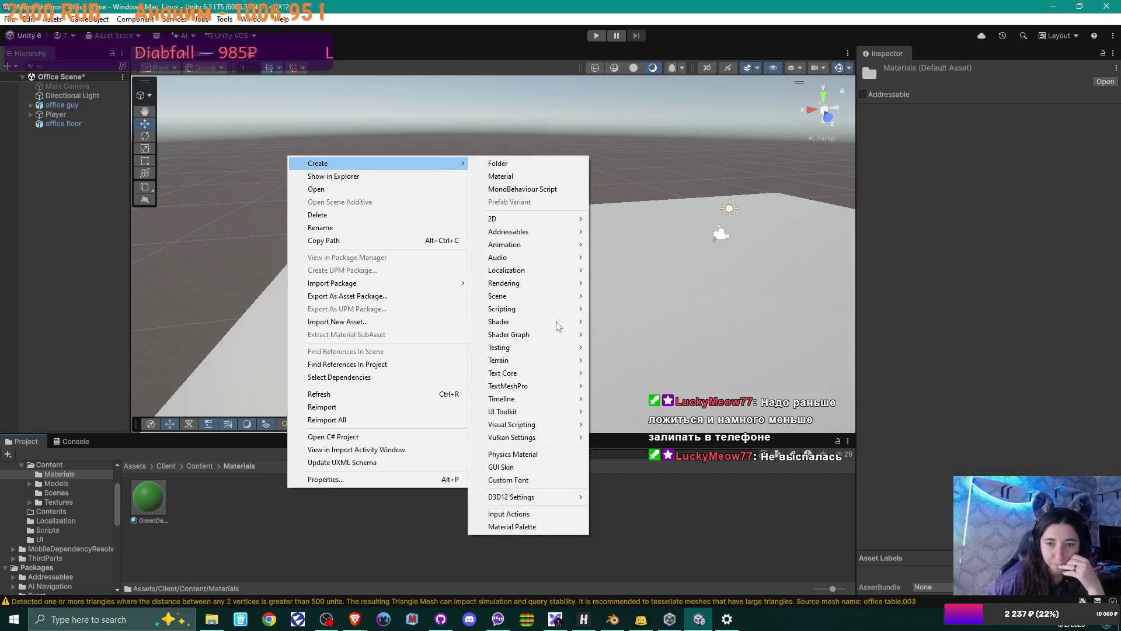
mouse_move(558, 340)
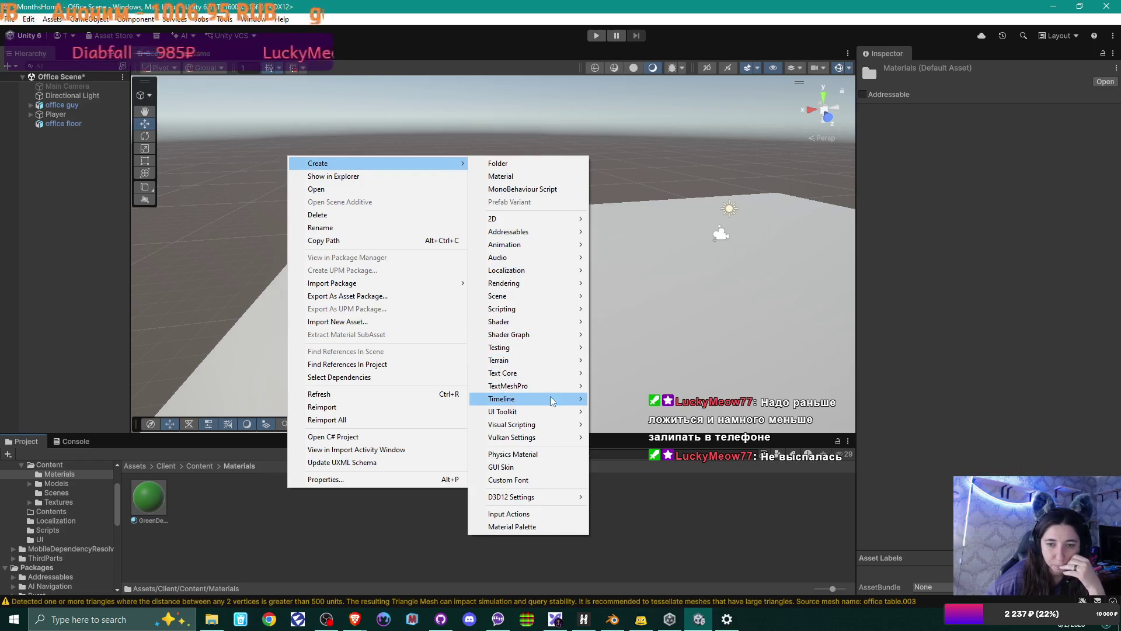
mouse_move(550, 415)
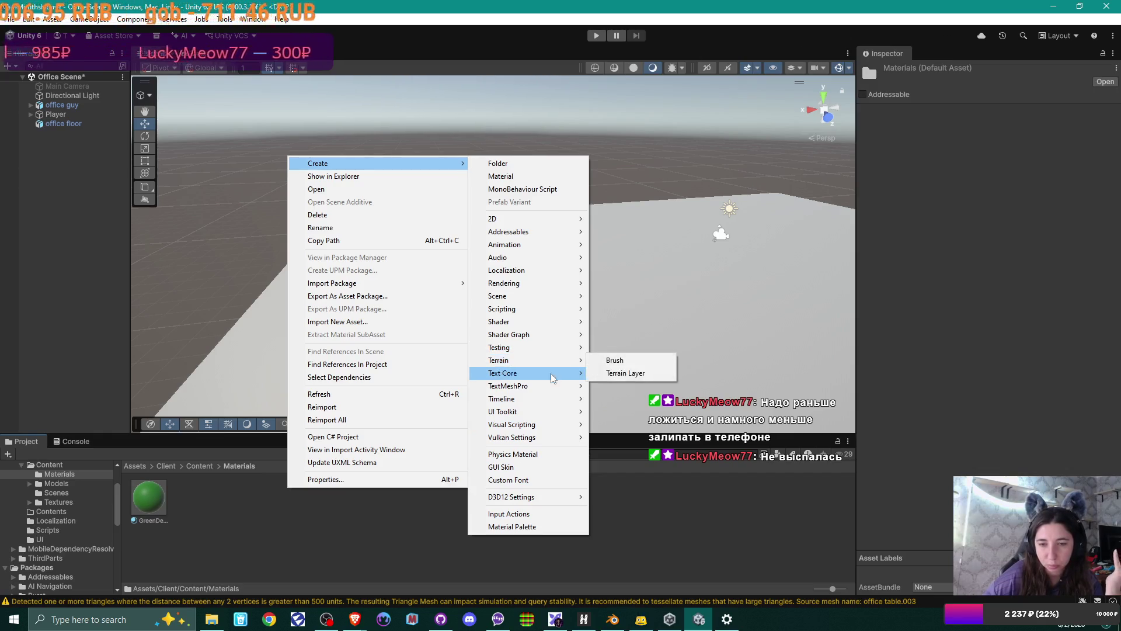
mouse_move(549, 379)
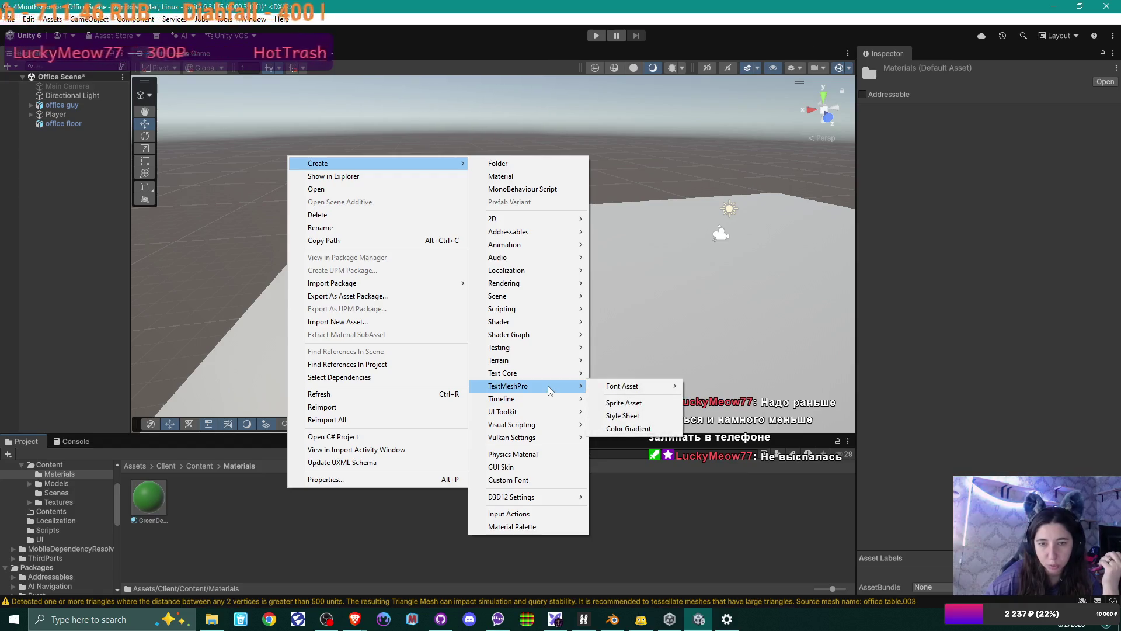
left_click(544, 175)
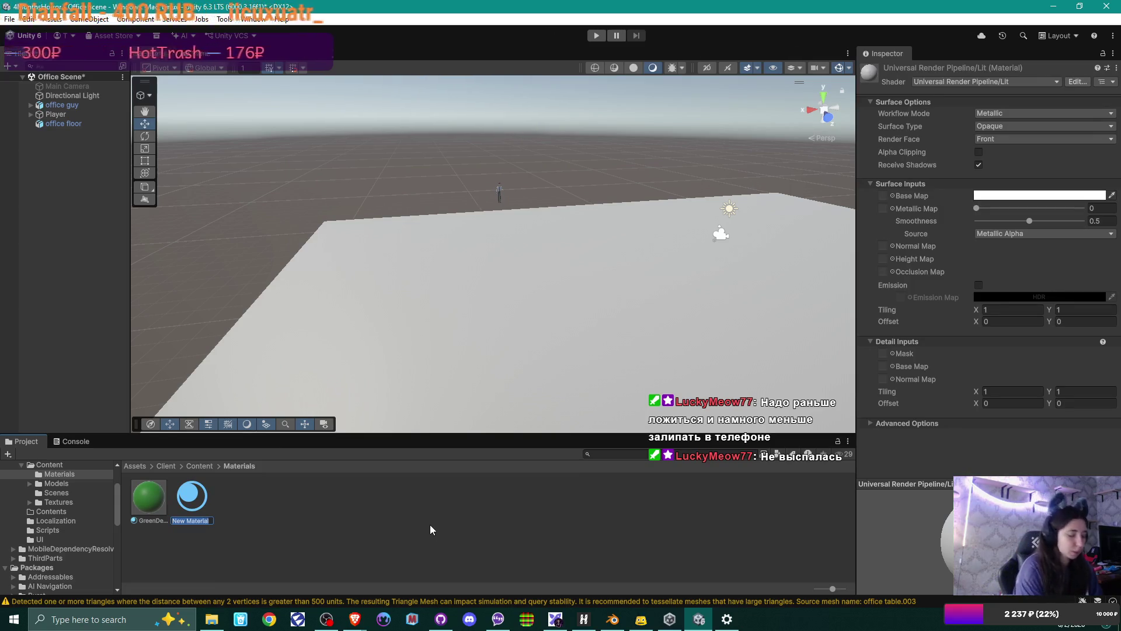
type("Wall")
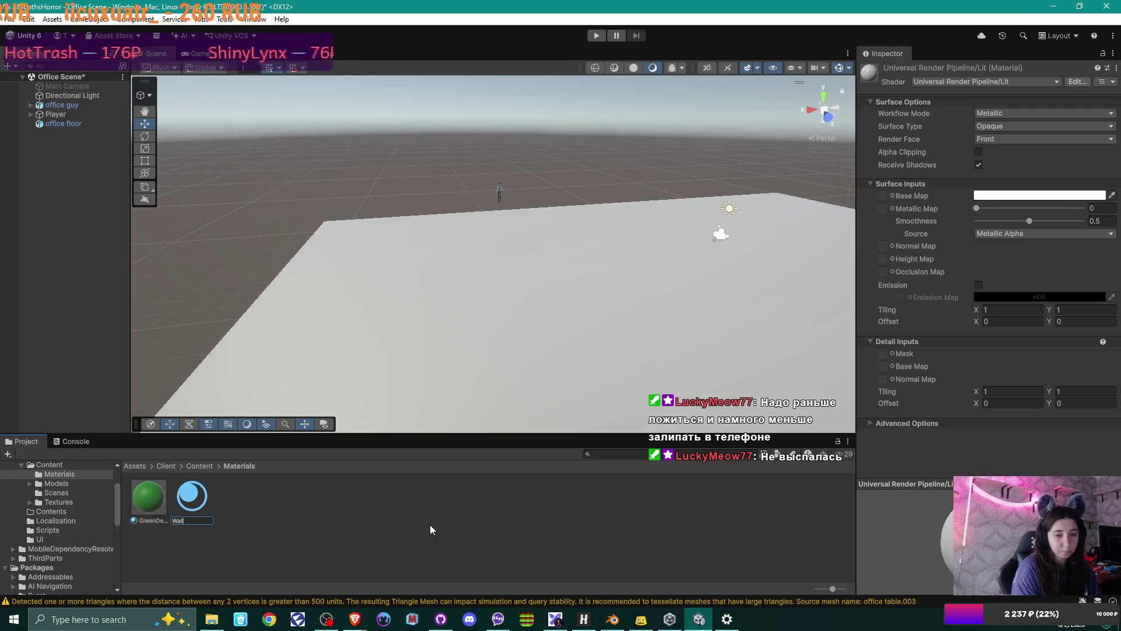
key("Return")
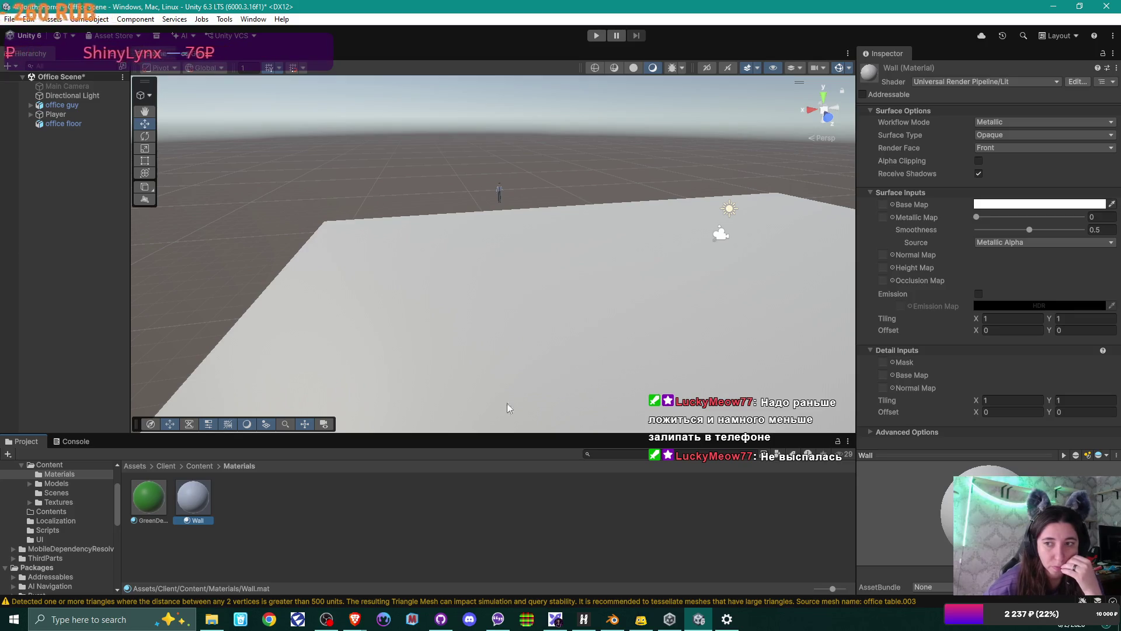
left_click(881, 204)
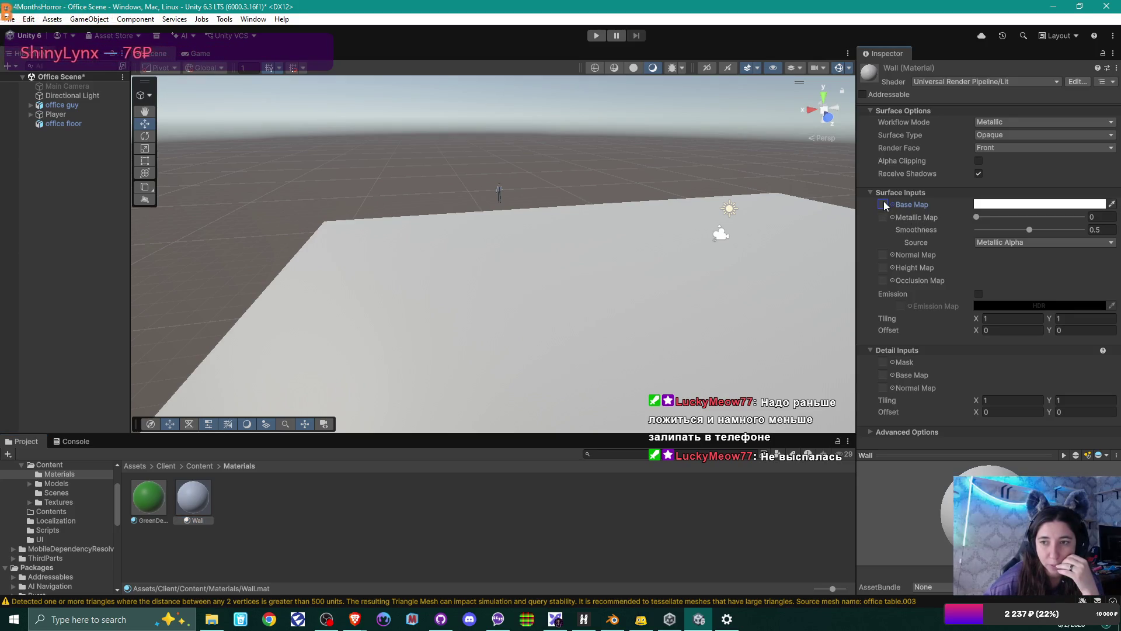
left_click(198, 466)
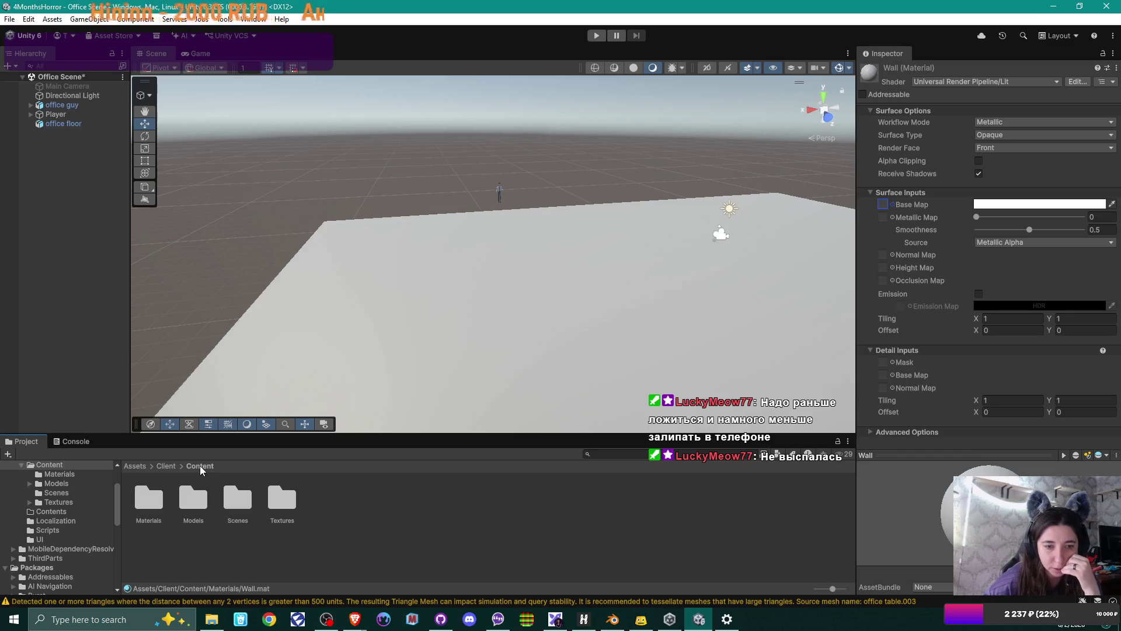
double_click(288, 499)
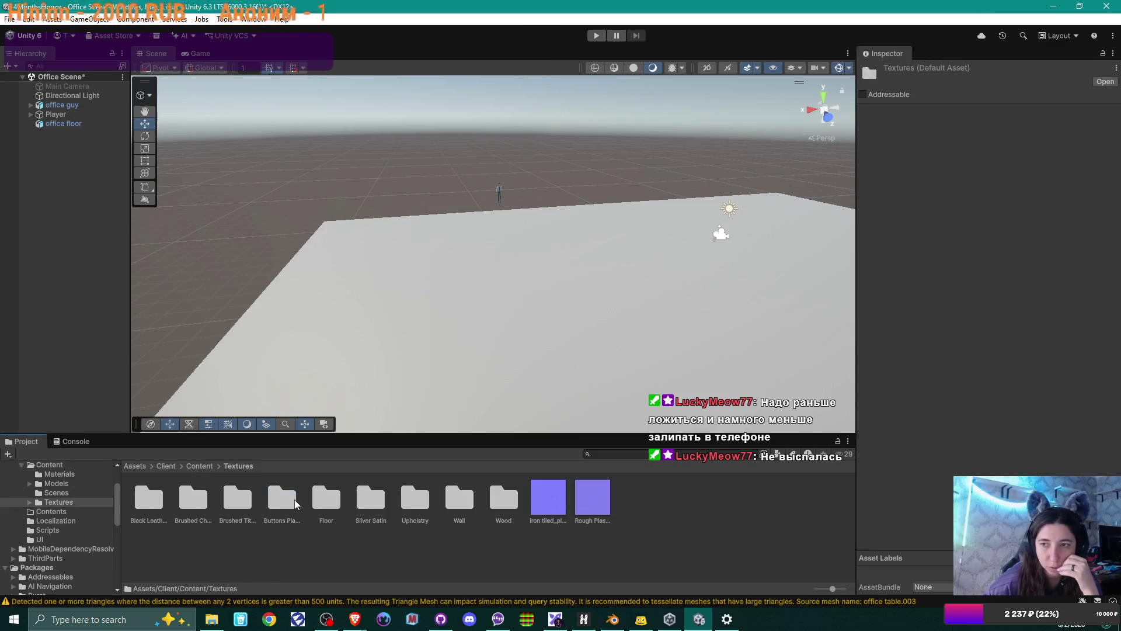
left_click(199, 467)
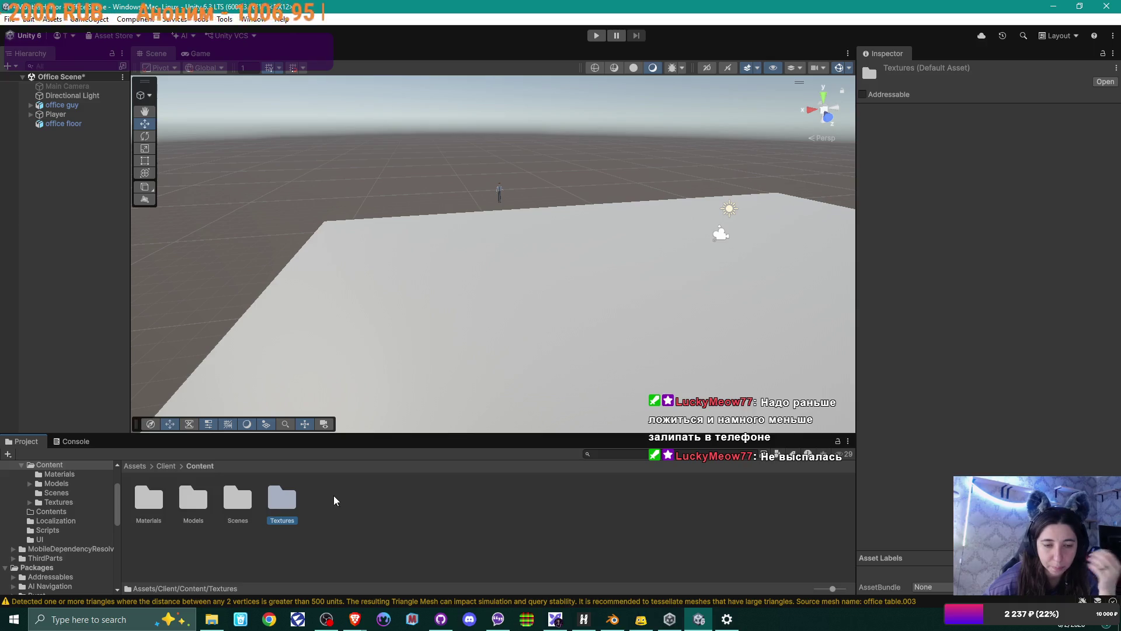
double_click(149, 499)
left_click(197, 506)
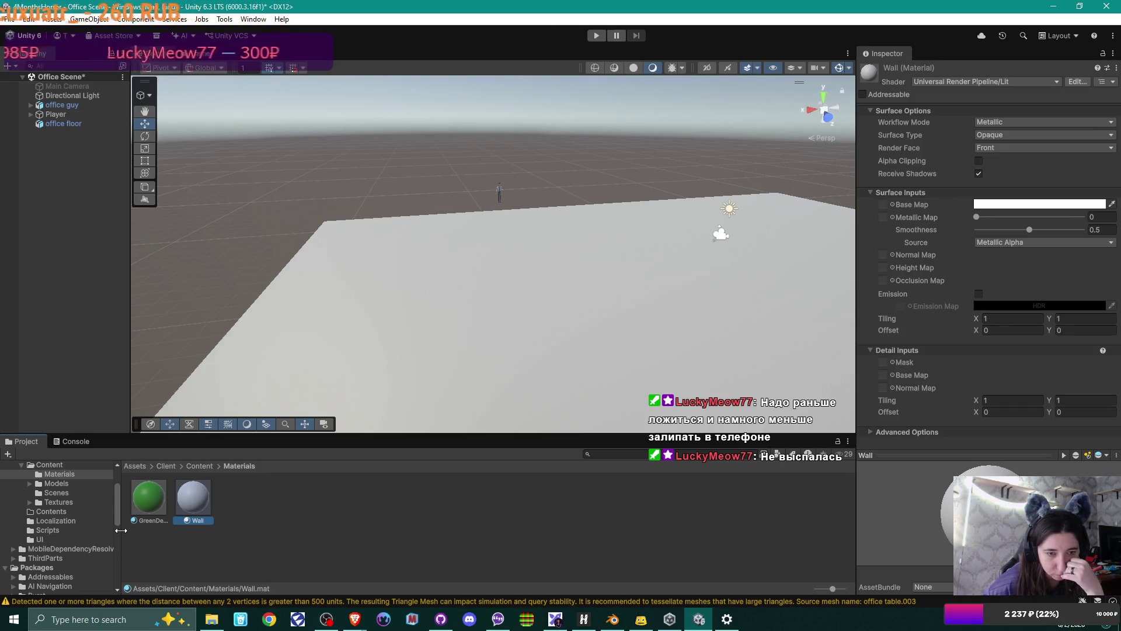
Assign paint_2_basecolor as the Wall material's Base Map, after checking the Wall textures folder
left_click(892, 204)
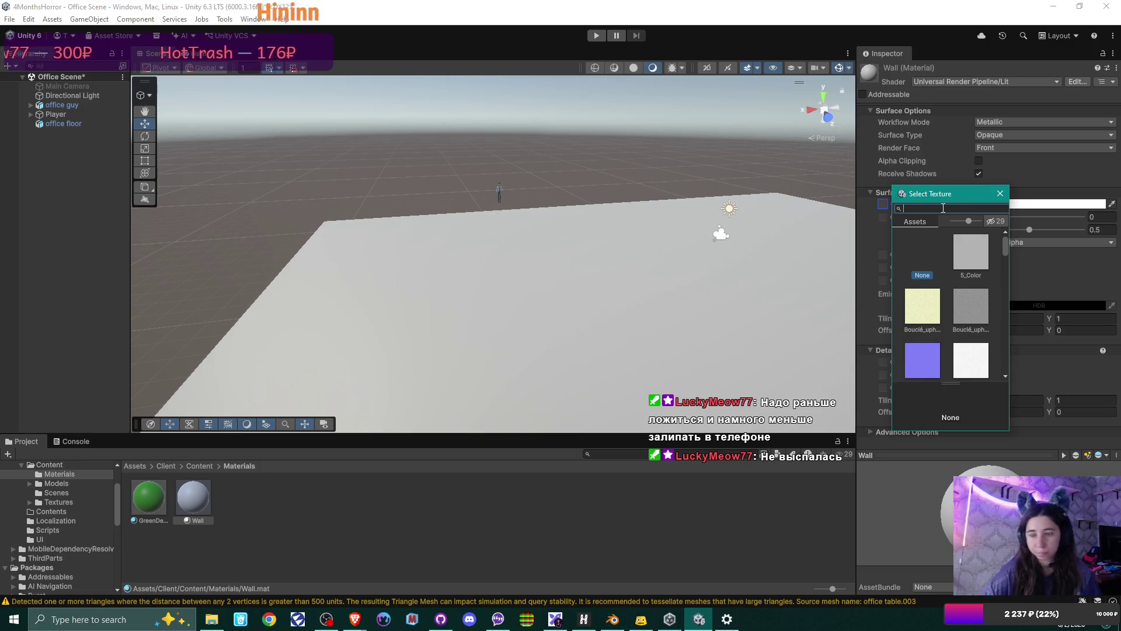
type("wall")
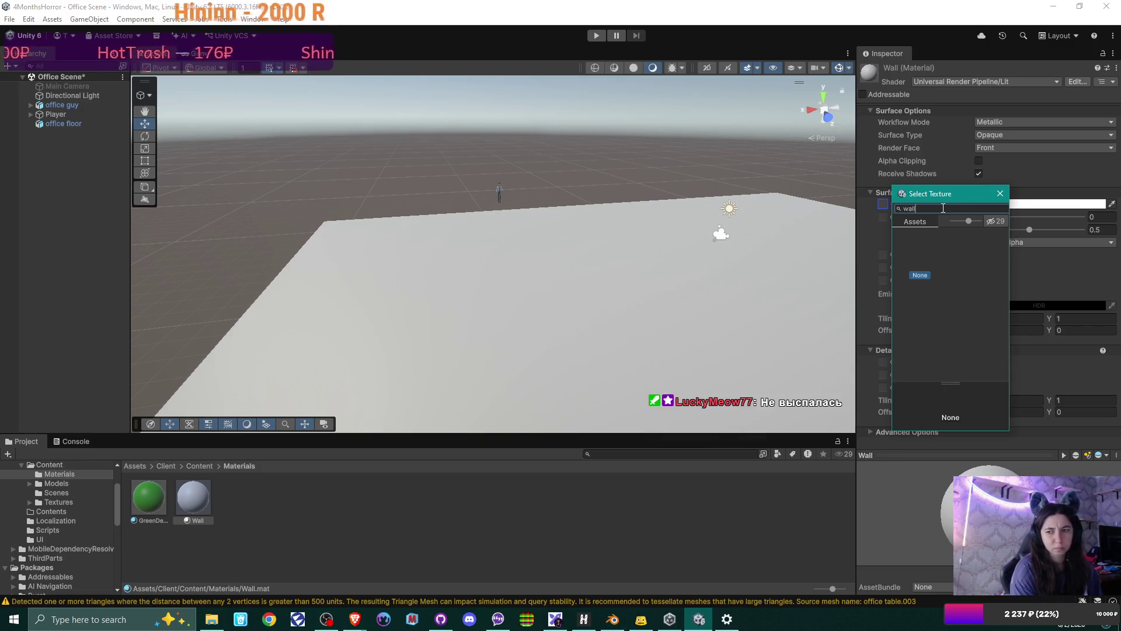
key("BackSpace")
key("BackSpace")
key("BackSpace")
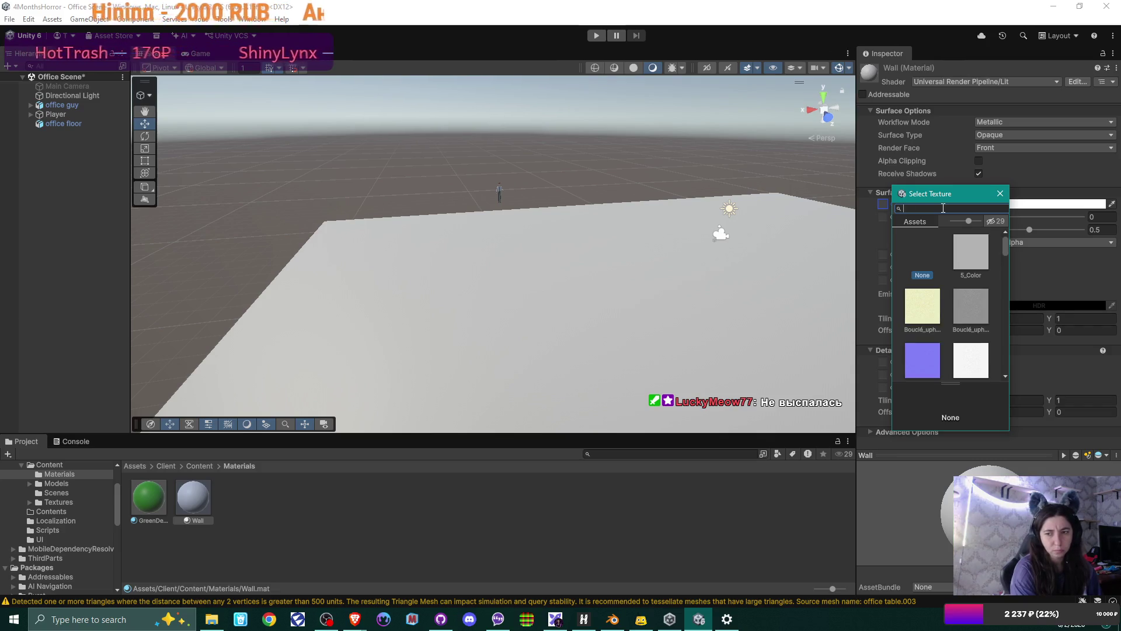
left_click(212, 619)
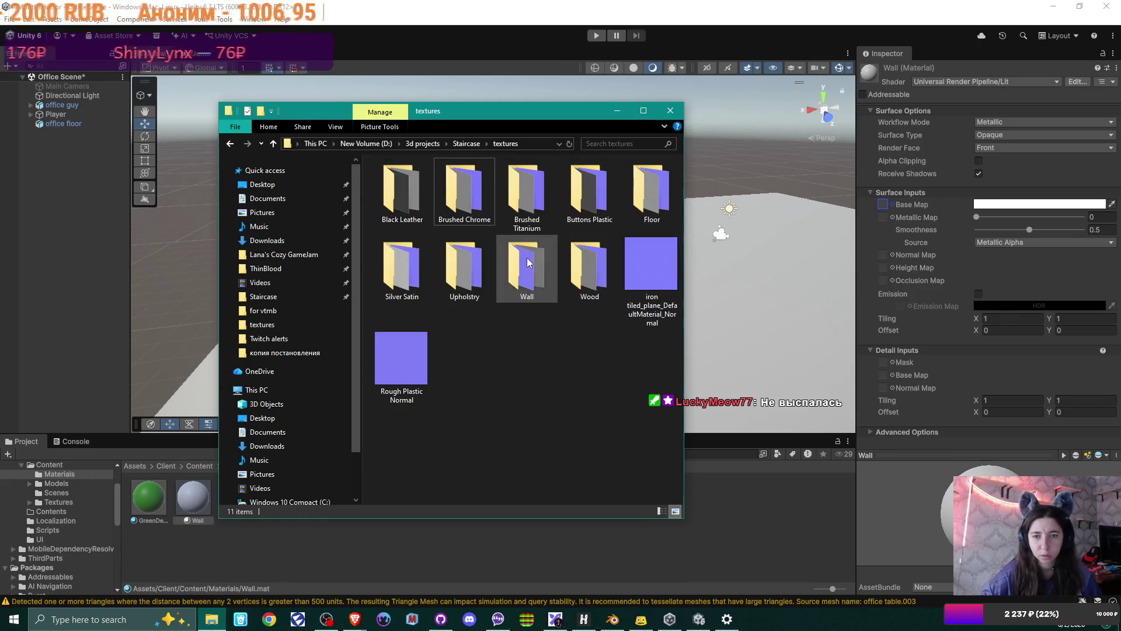
double_click(528, 294)
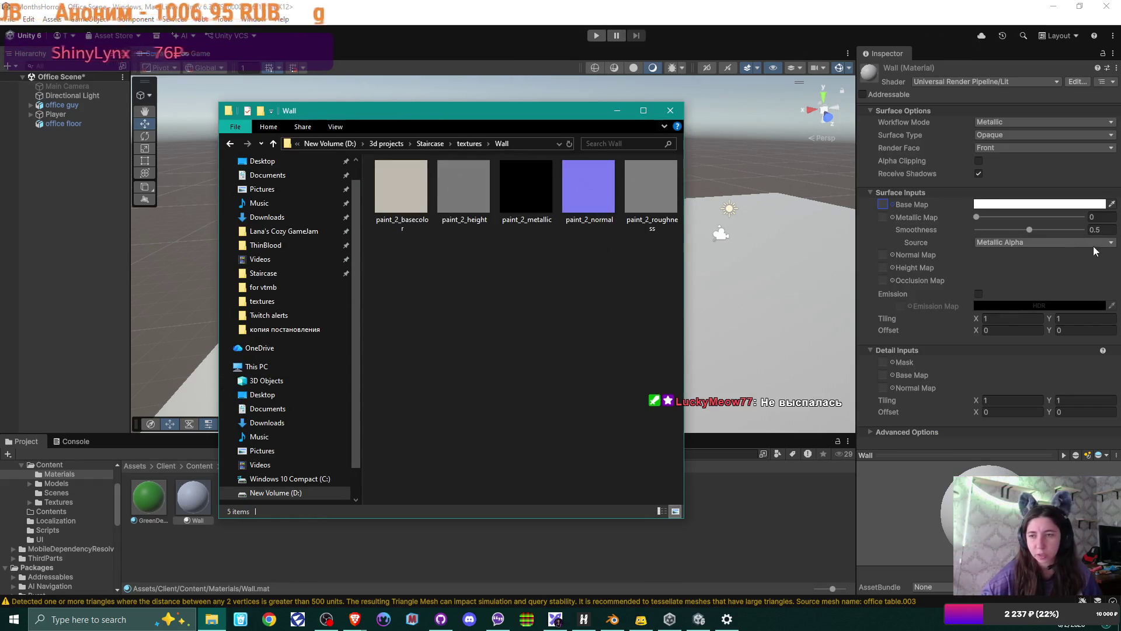
left_click(887, 204)
type("paint")
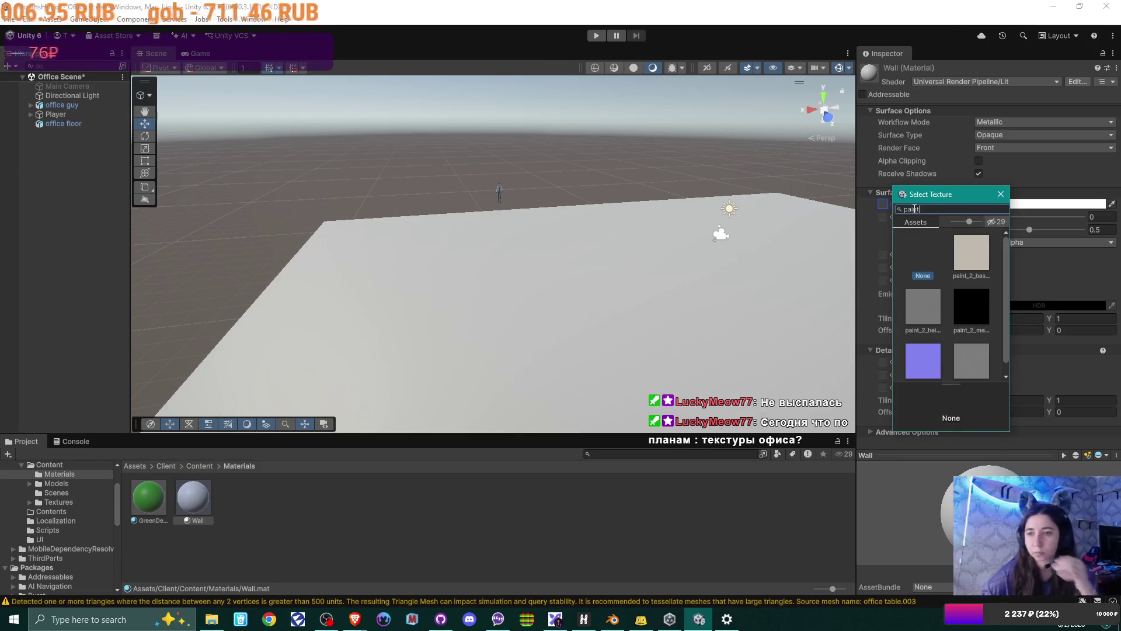
left_click(967, 254)
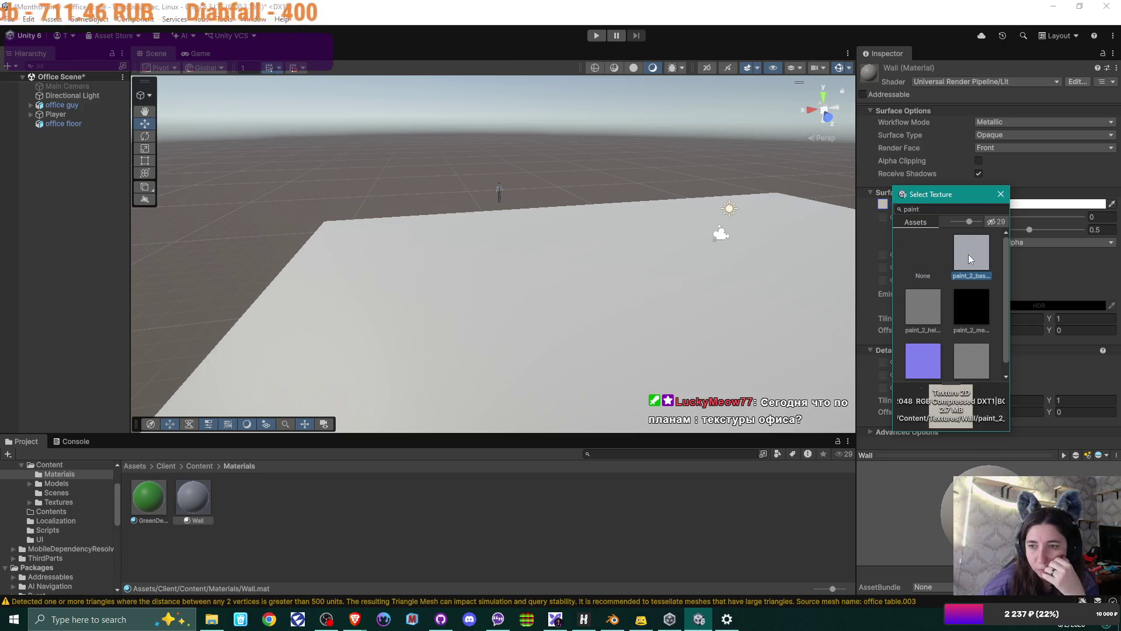
double_click(968, 254)
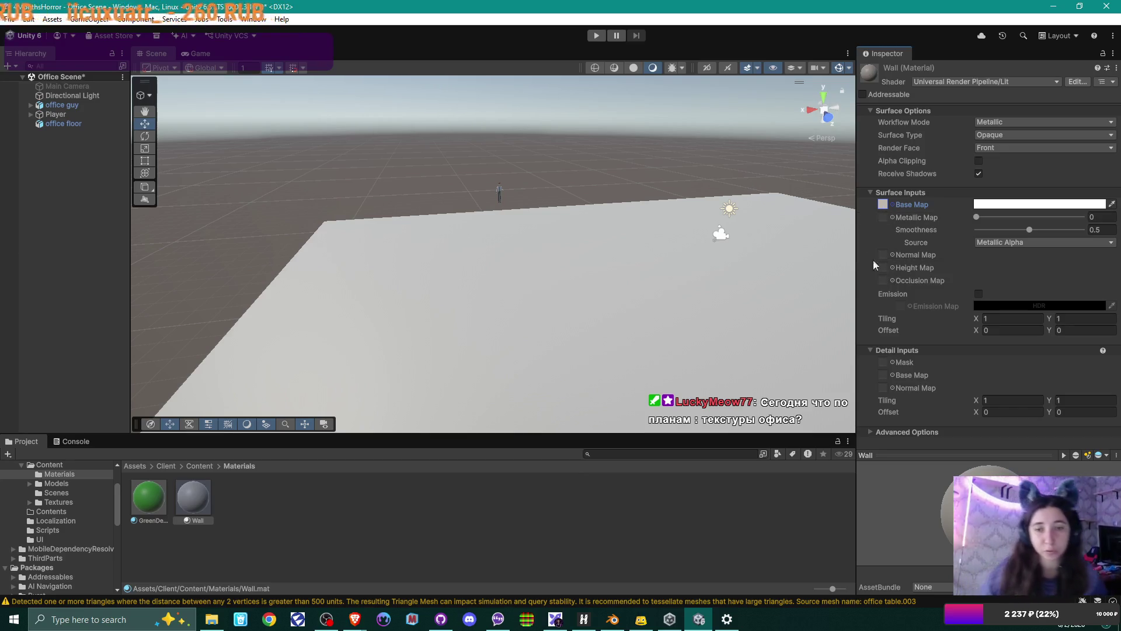
mouse_move(664, 249)
left_mouse_down()
mouse_move(618, 243)
mouse_move(584, 308)
mouse_move(577, 241)
mouse_move(591, 327)
mouse_move(586, 205)
left_mouse_up()
Create a new URP Lit material in Content/Materials named Office Floor
left_click(638, 330)
right_click(260, 501)
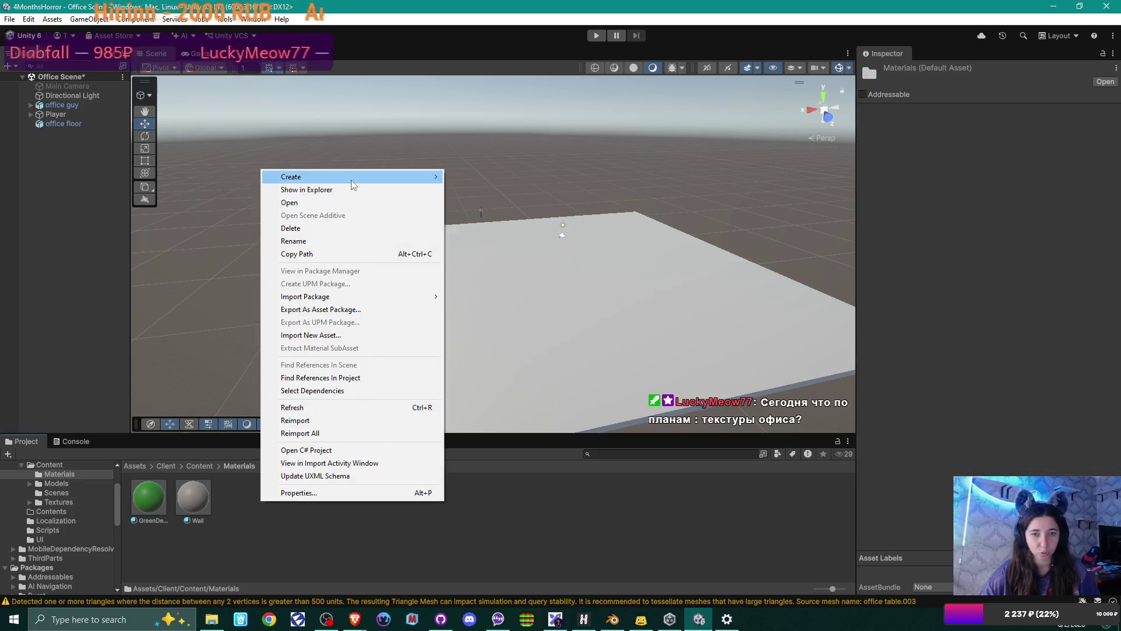
mouse_move(351, 177)
left_click(513, 190)
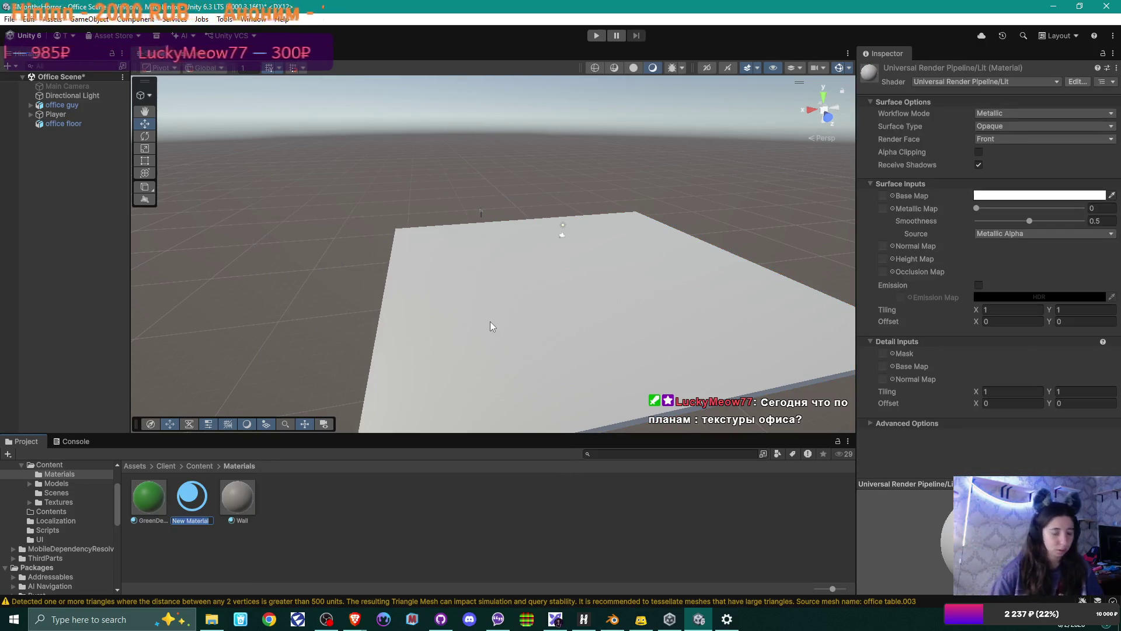
type("Floor")
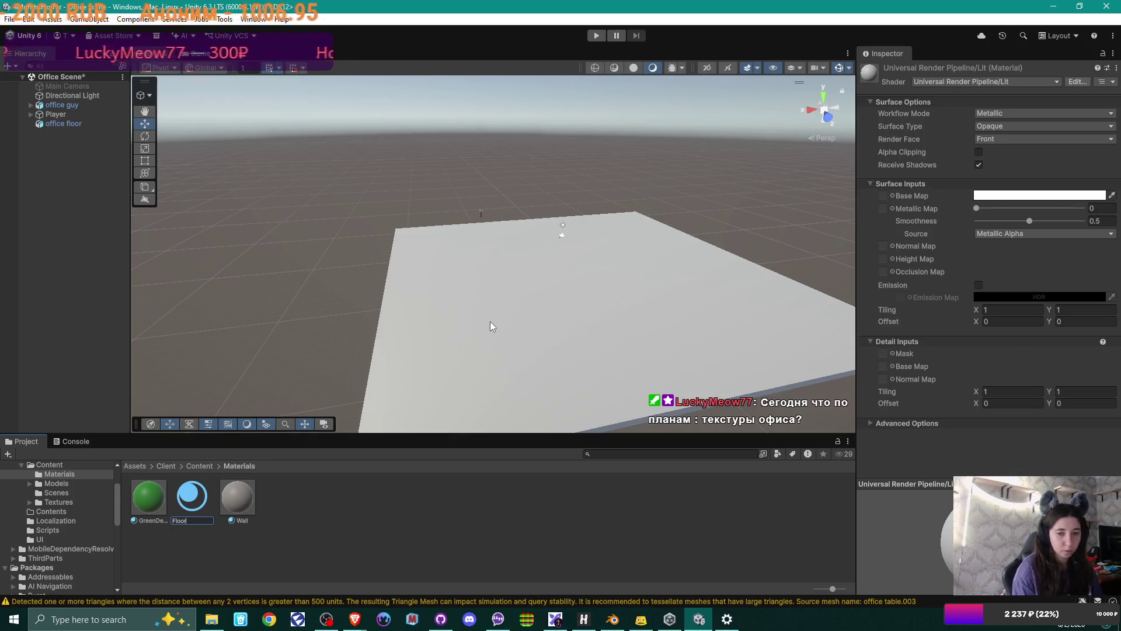
type("O")
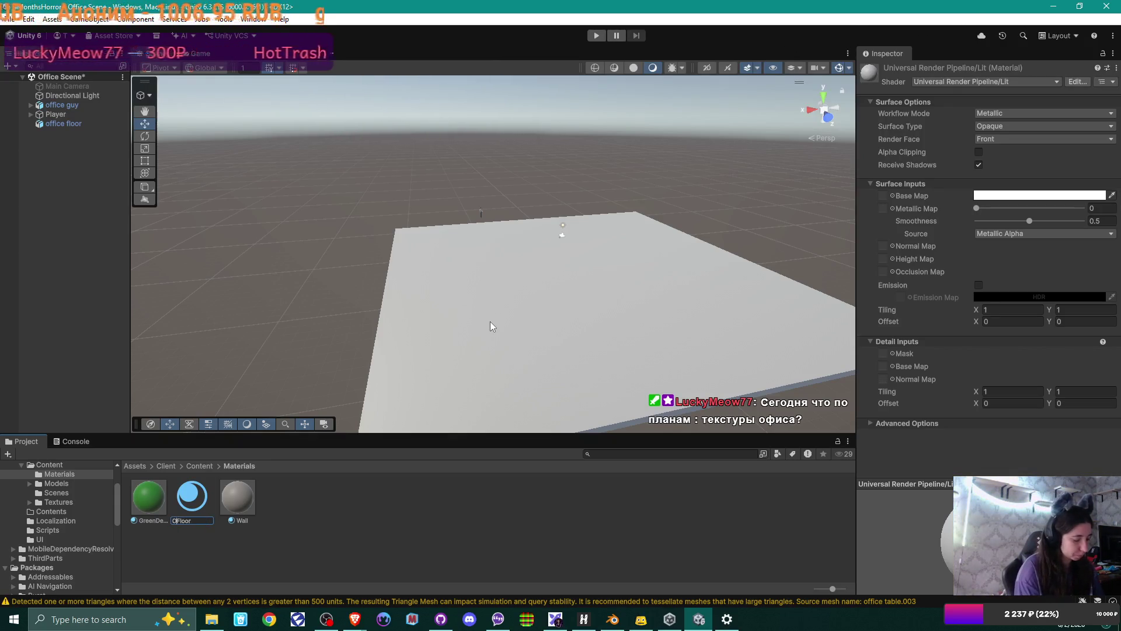
type("ffice")
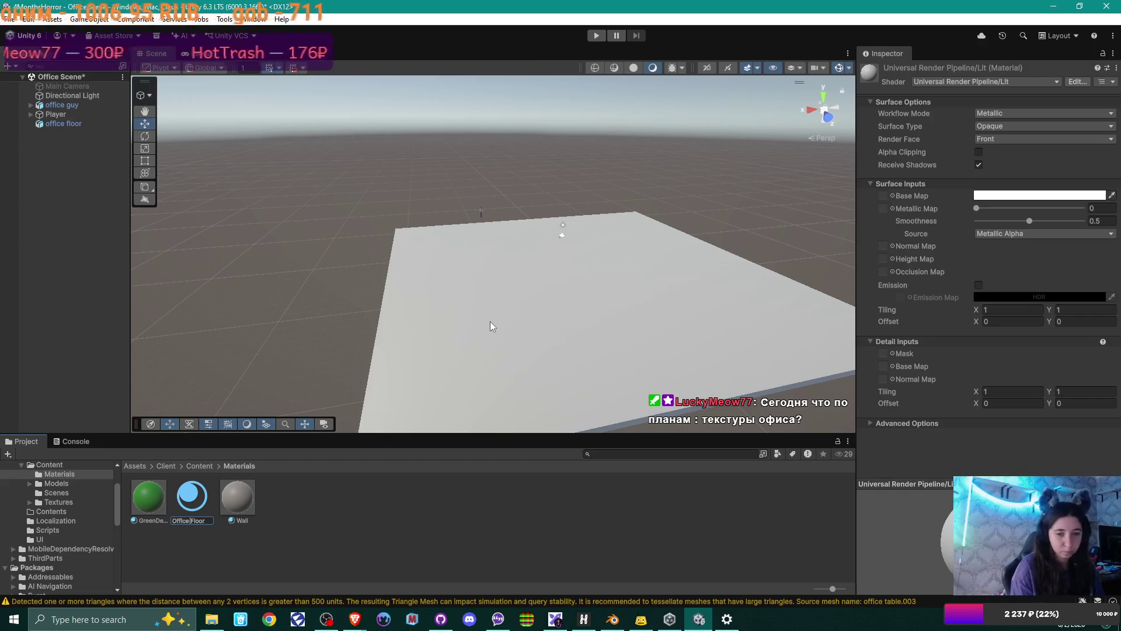
key("Return")
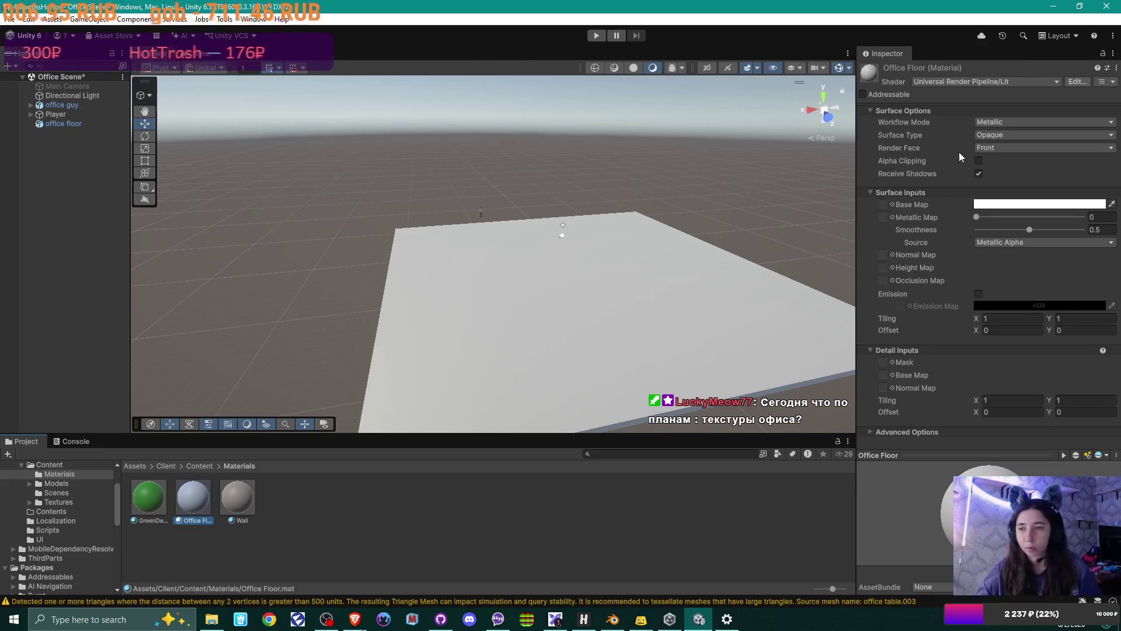
left_click(892, 204)
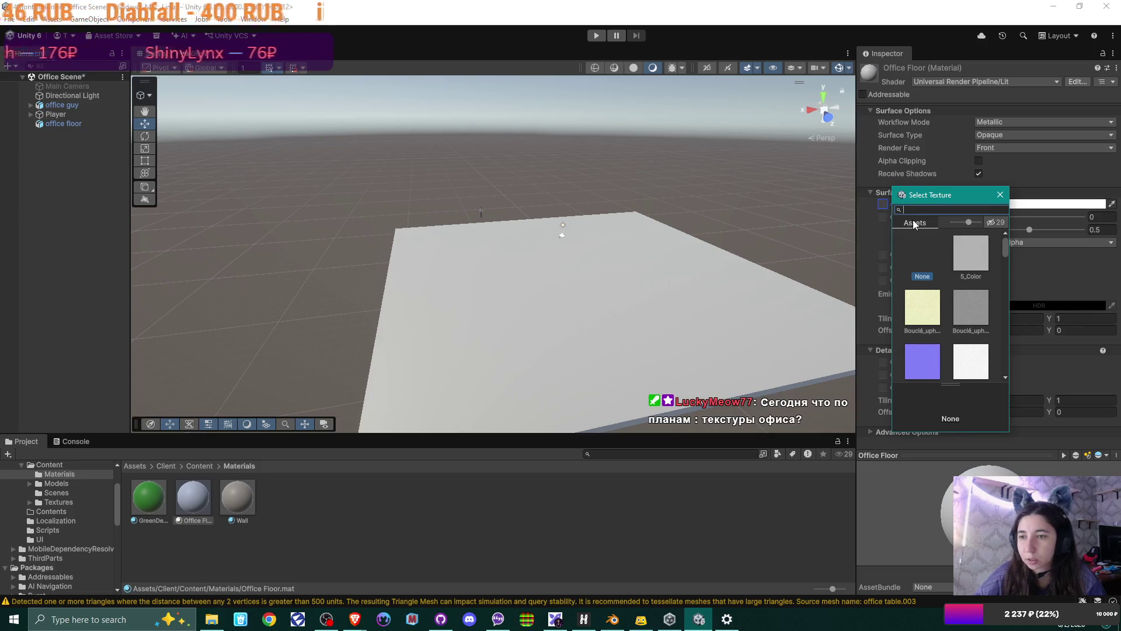
scroll(927, 271, "down", 2)
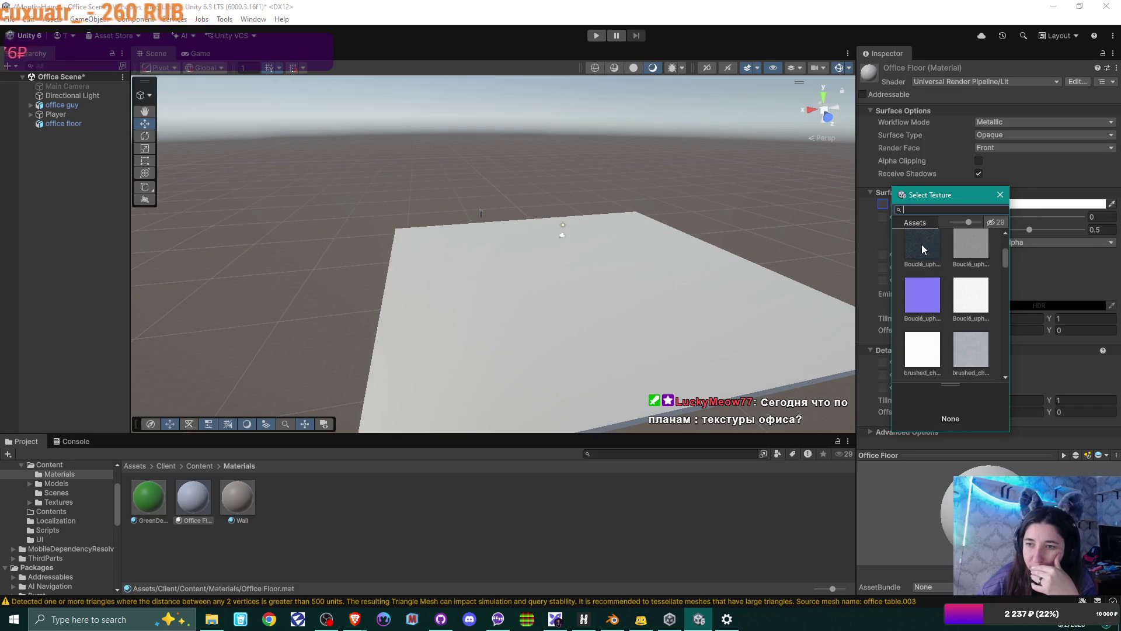
double_click(921, 244)
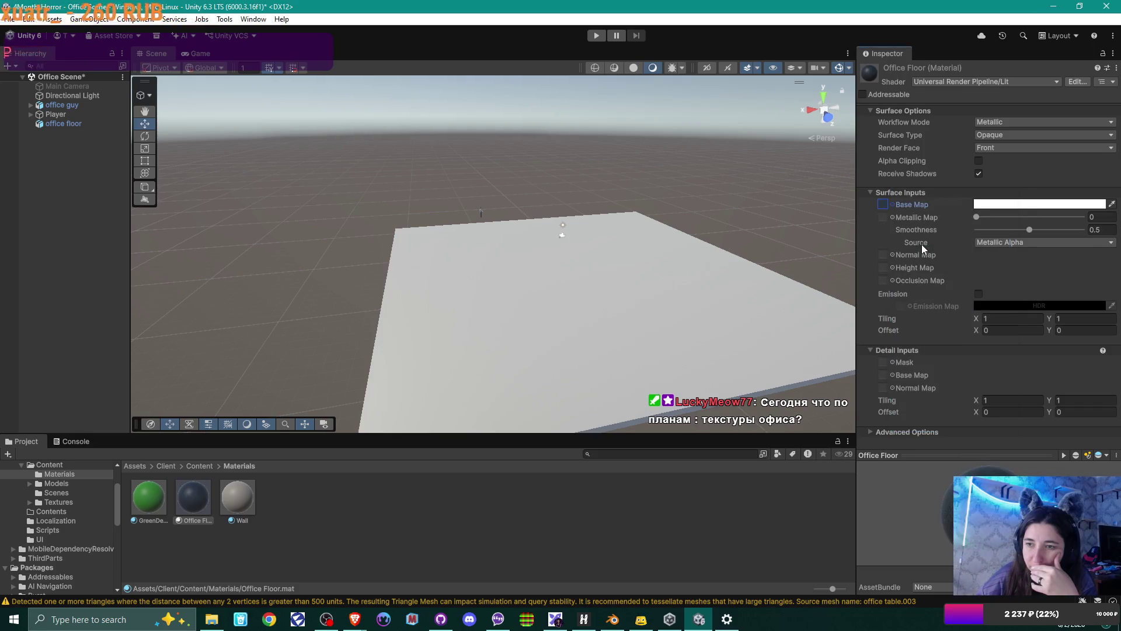
left_click(892, 217)
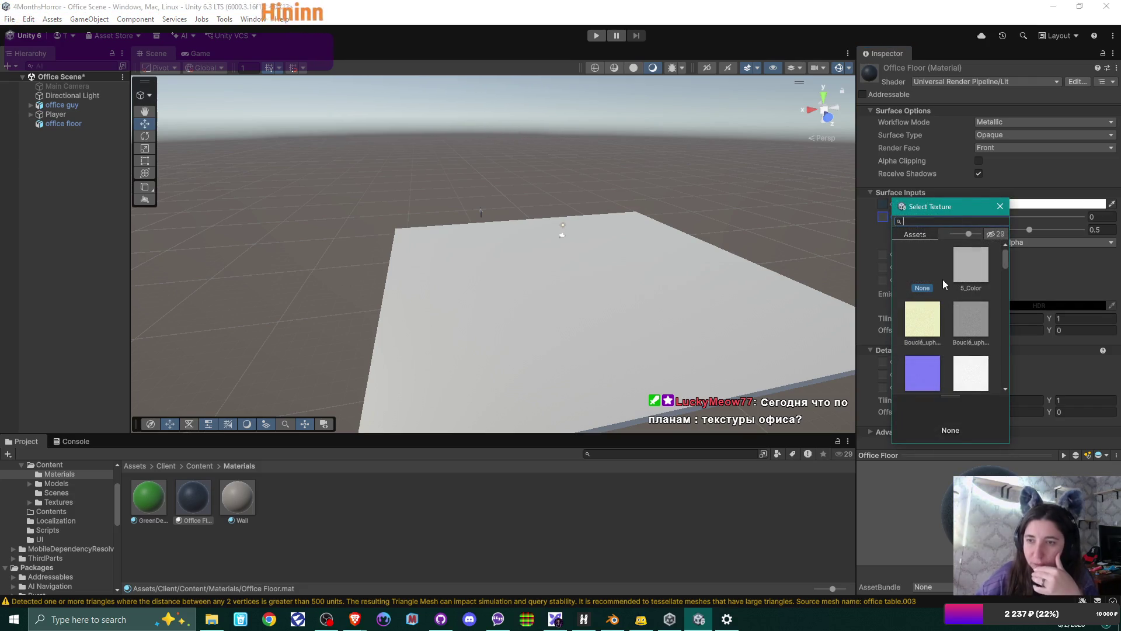
type("up")
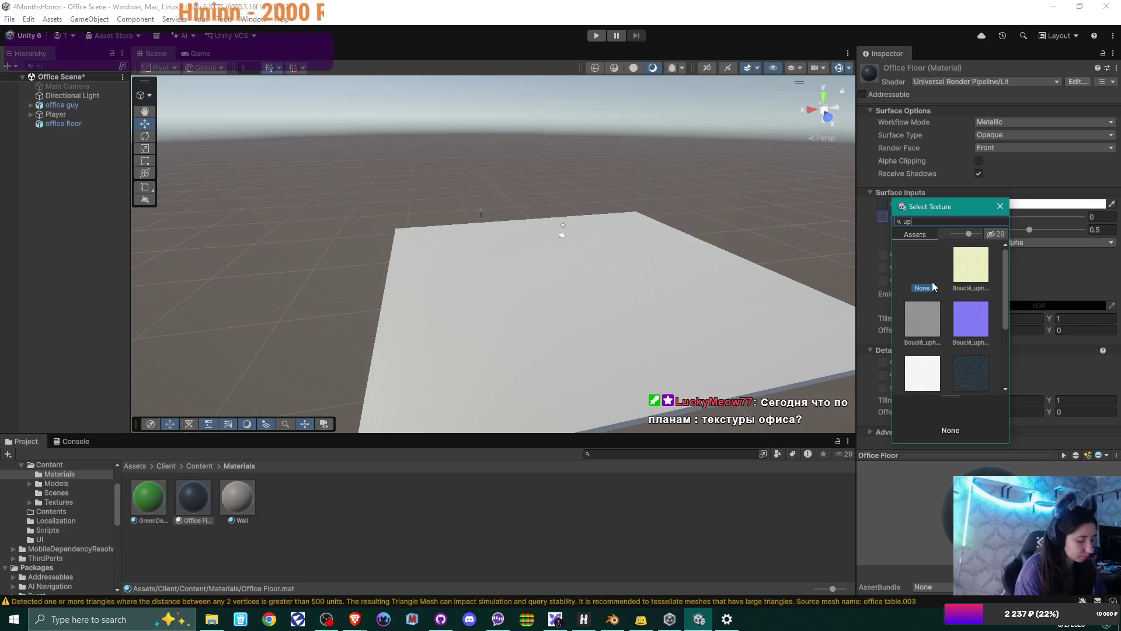
type("holster")
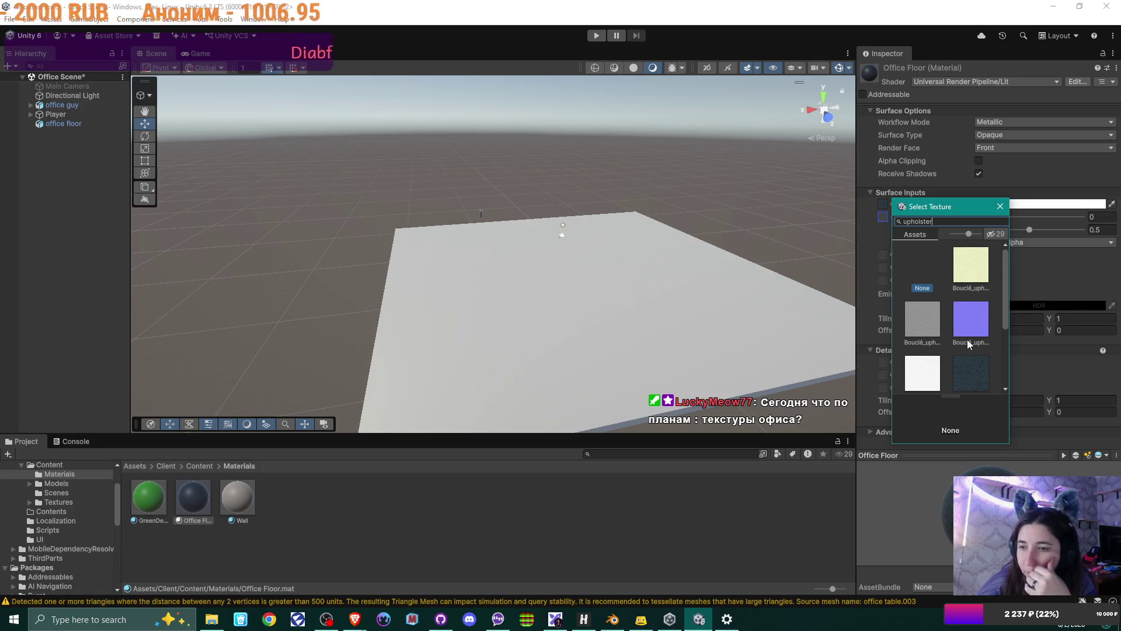
scroll(948, 324, "down", 4)
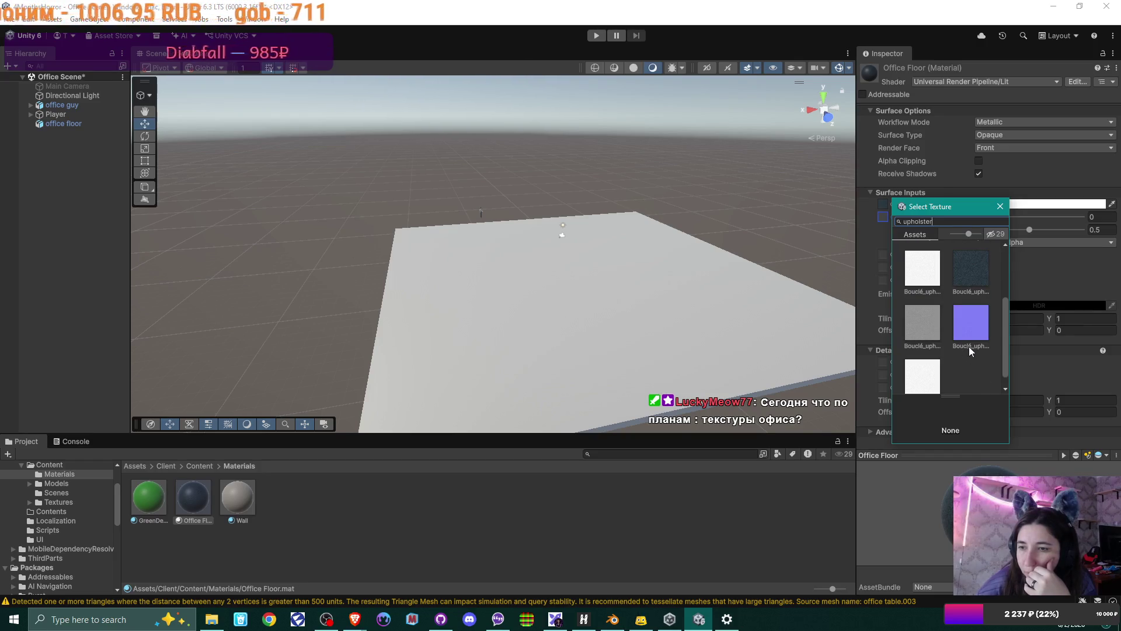
scroll(927, 345, "down", 1)
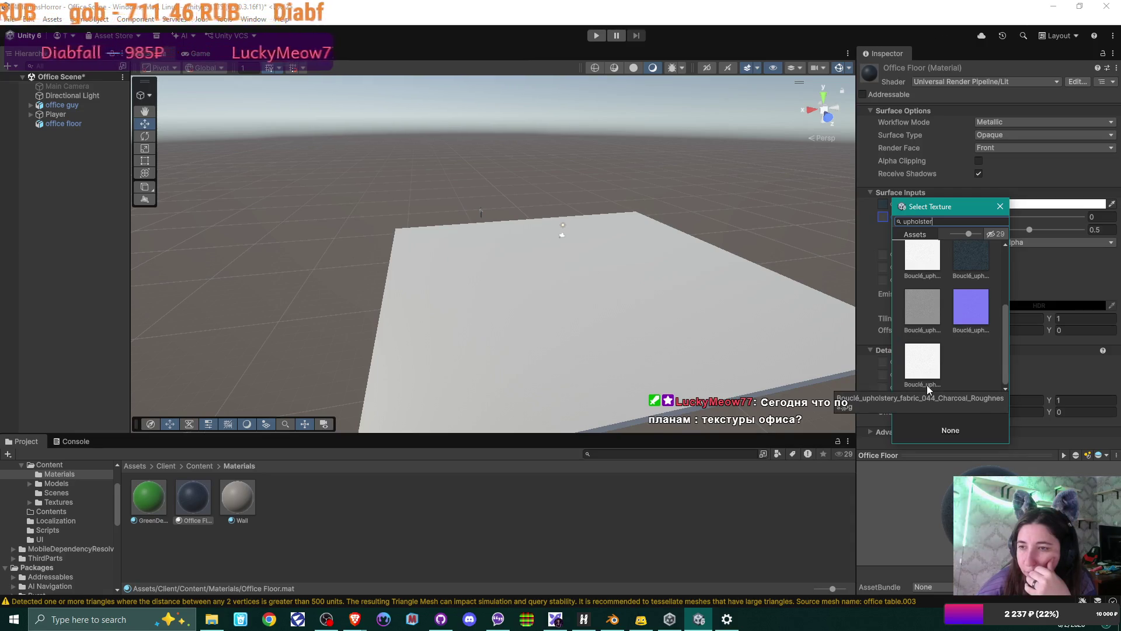
left_click(899, 240)
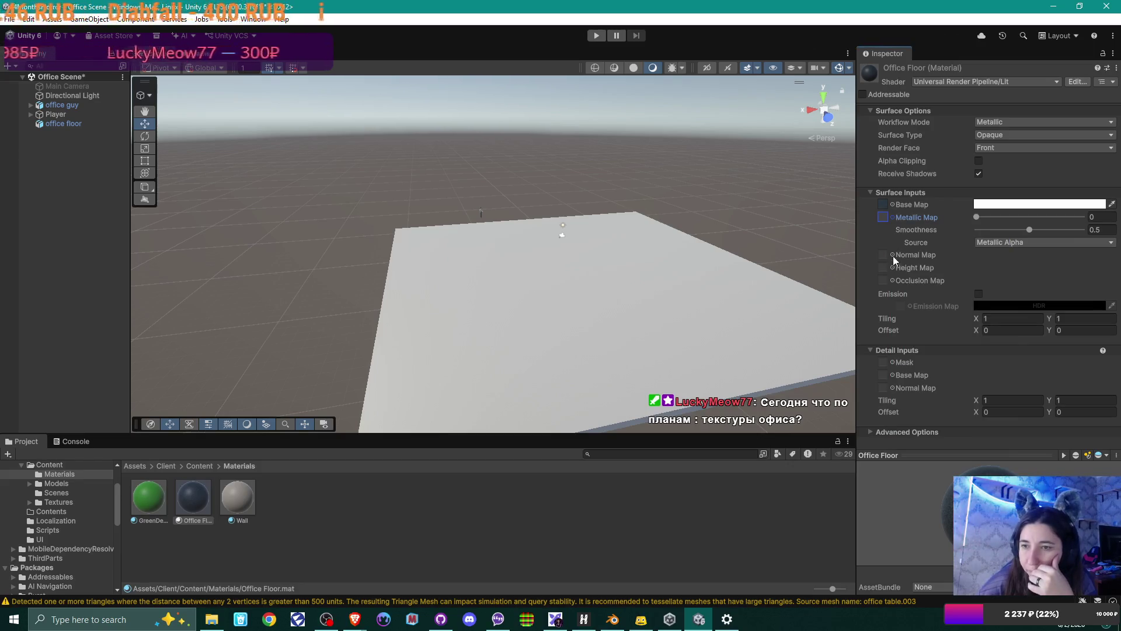
Review the Smoothness Source options, leaving it on Metallic Alpha
left_click(903, 230)
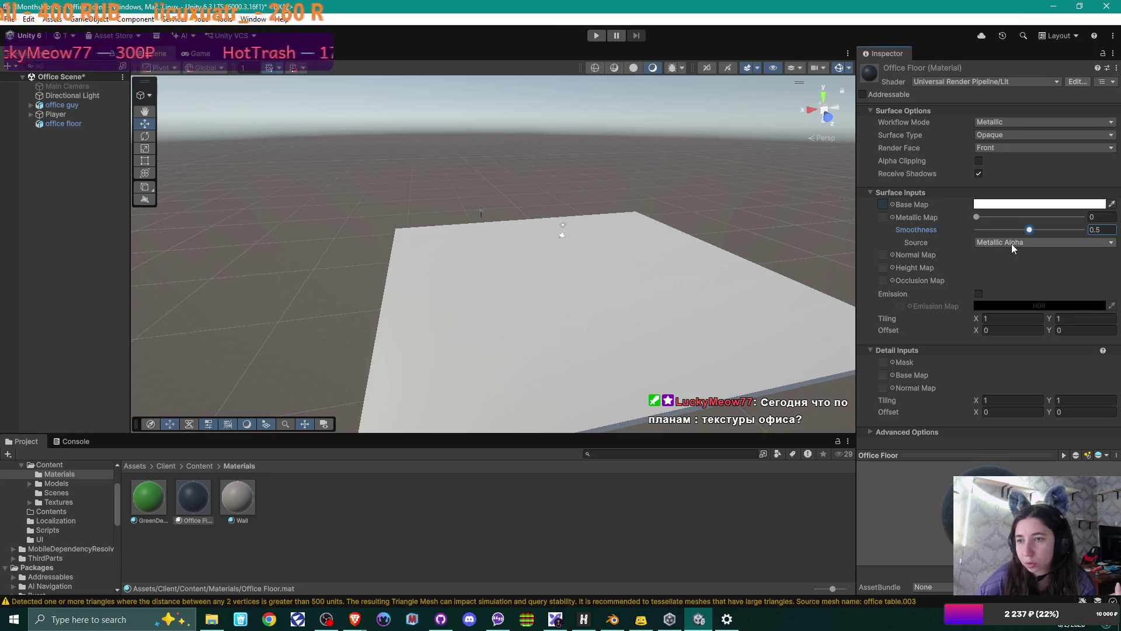
left_click(1011, 243)
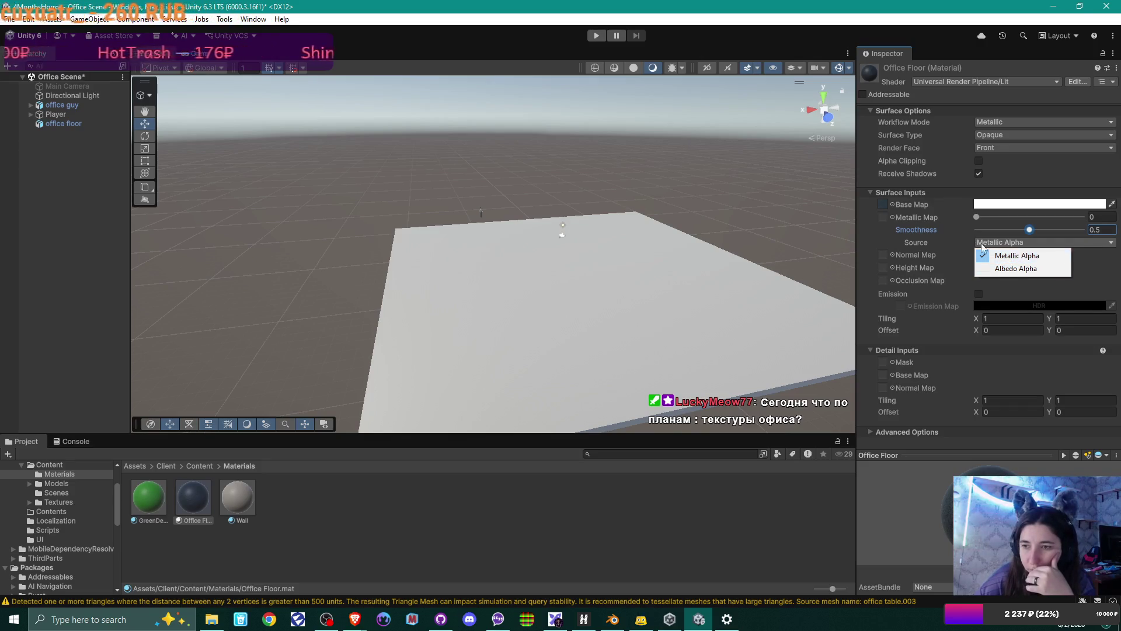
left_click(936, 242)
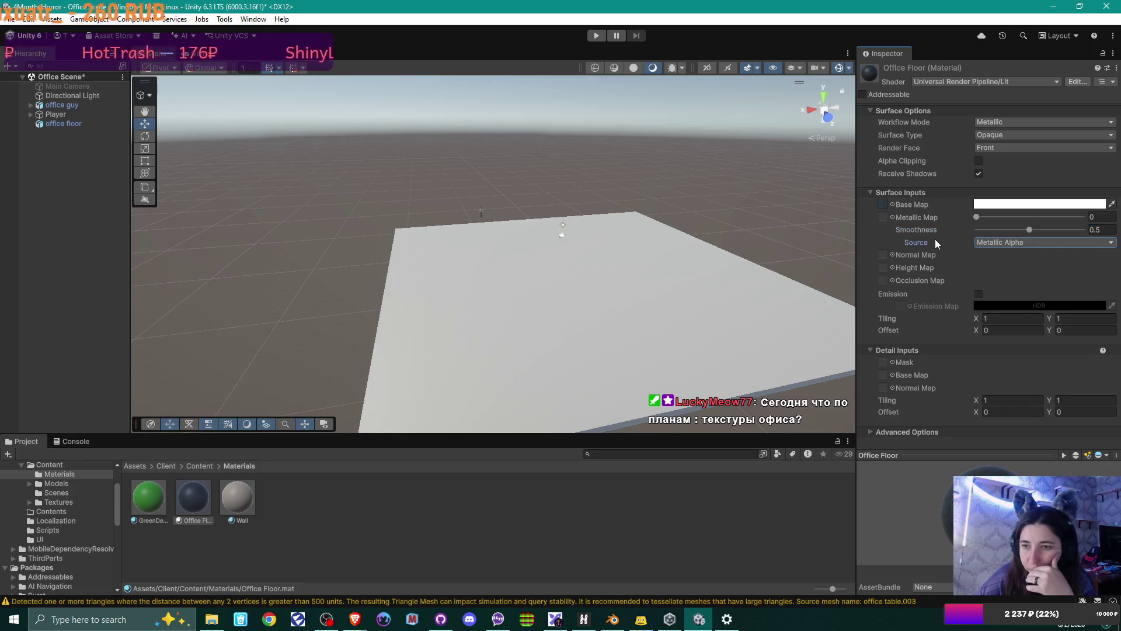
Set the purple Bouclé texture as the Office Floor normal map
left_click(892, 254)
scroll(957, 345, "down", 2)
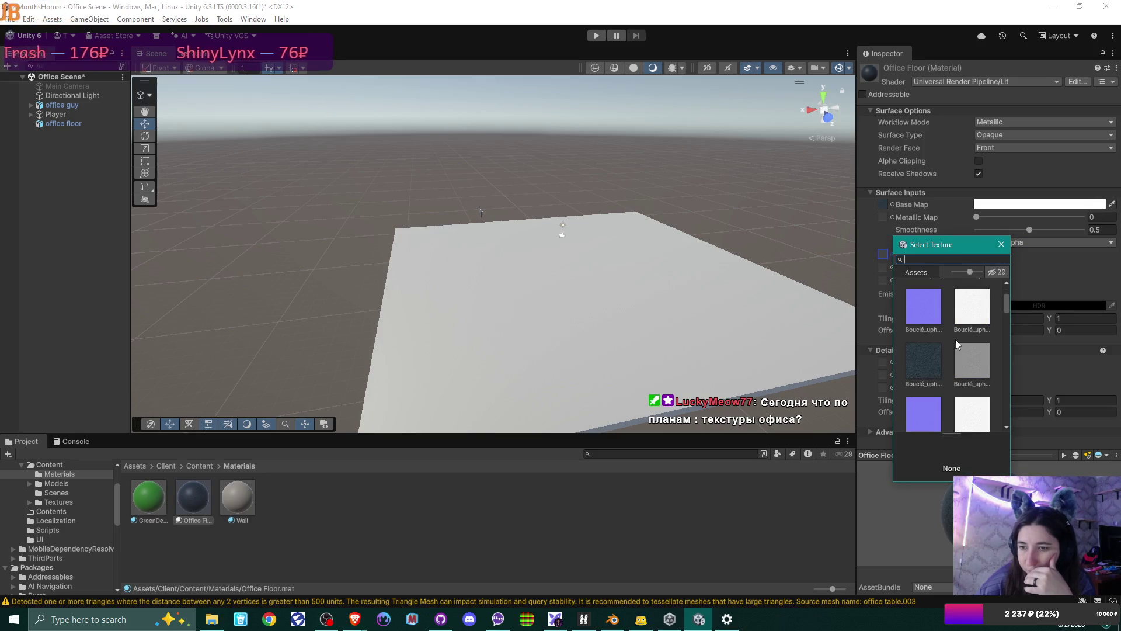
left_click(923, 380)
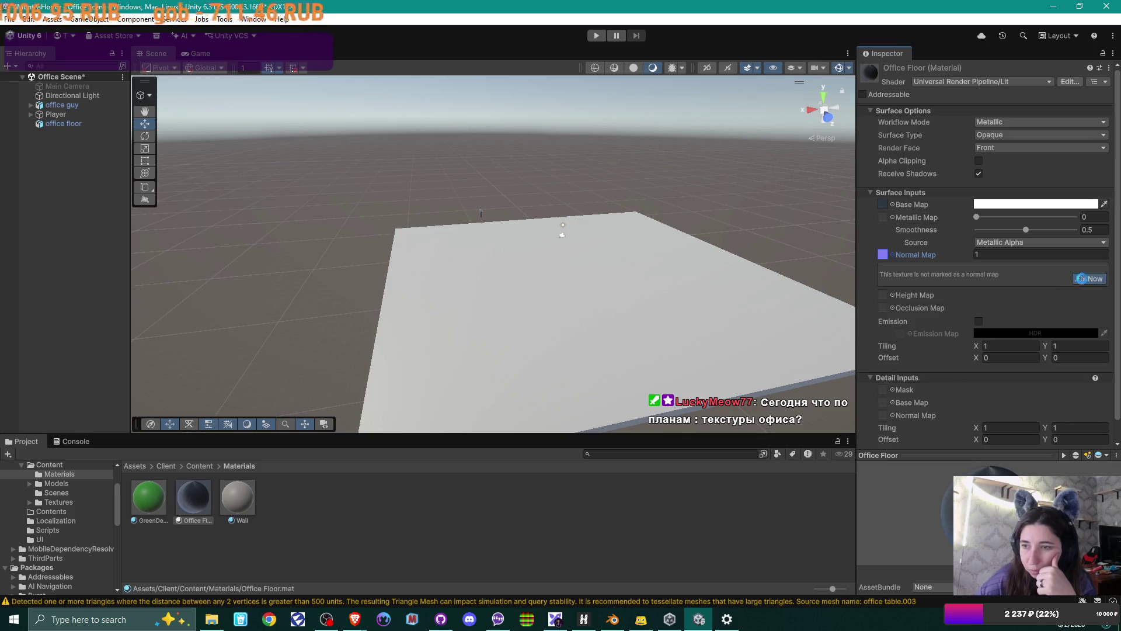
Fix the Bouclé normal map import and set the grey Bouclé texture as the height map
left_click(1080, 279)
left_click(893, 268)
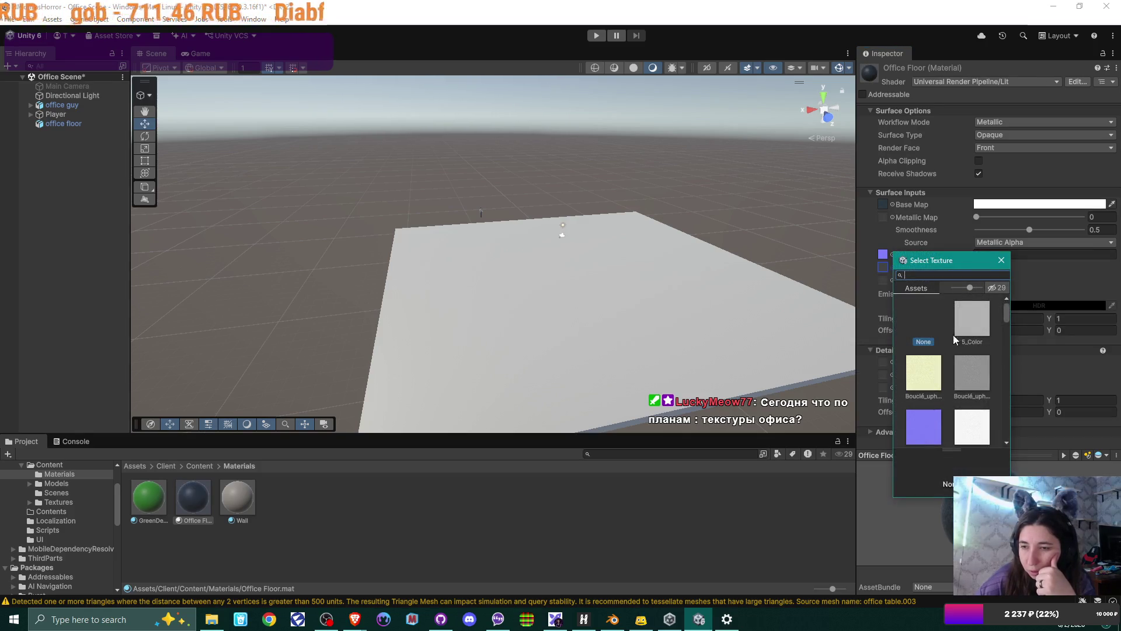
scroll(964, 356, "down", 2)
scroll(967, 362, "down", 1)
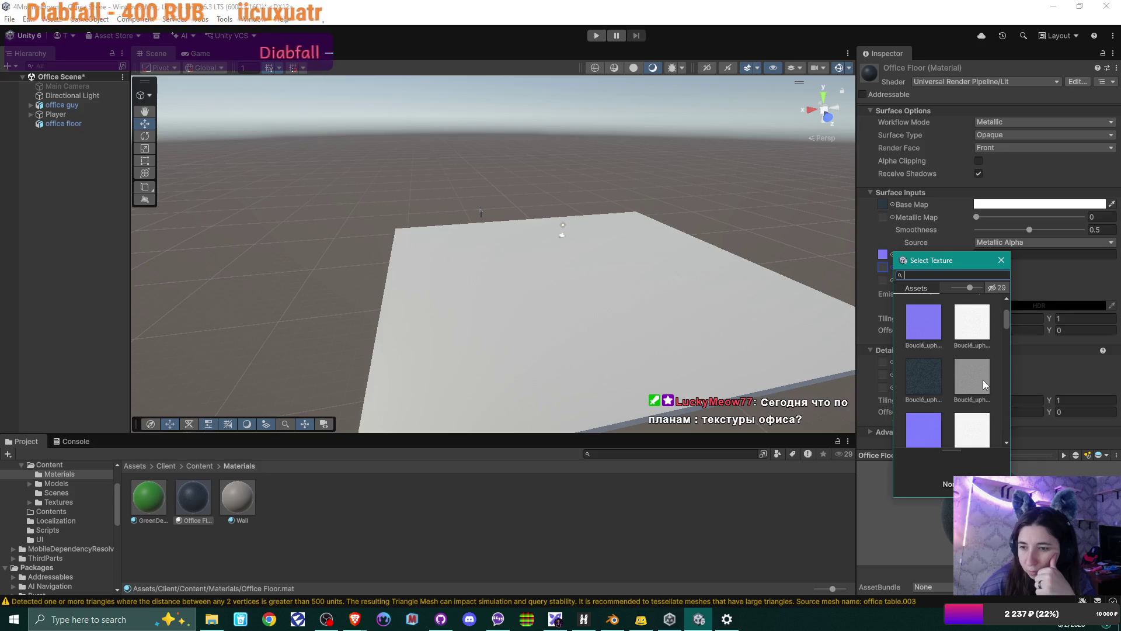
left_click(982, 379)
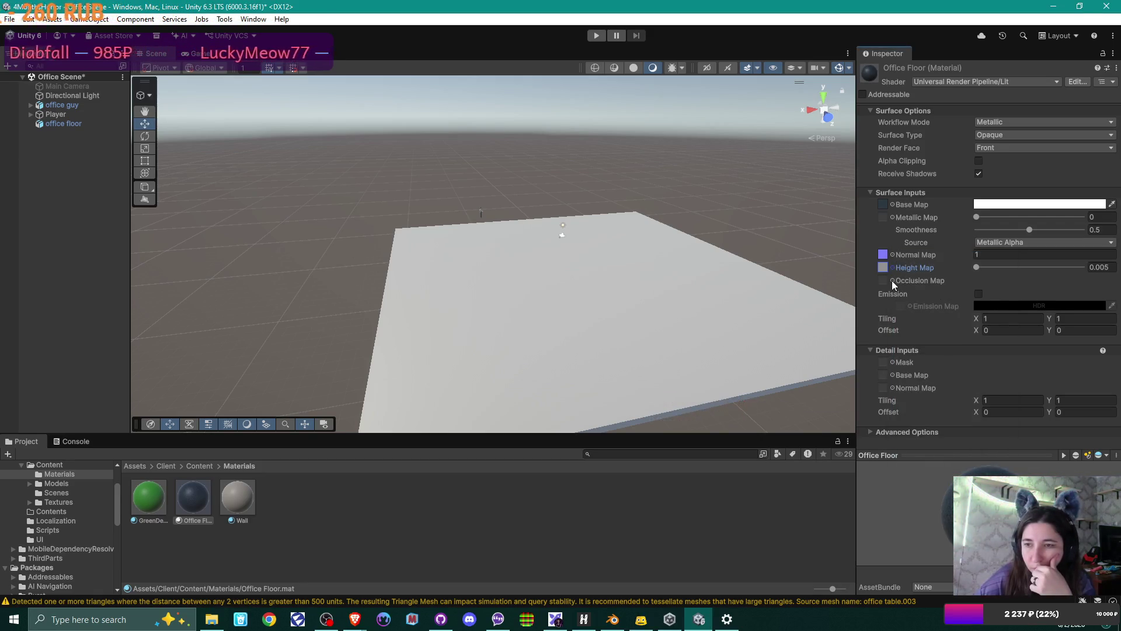
left_click(211, 619)
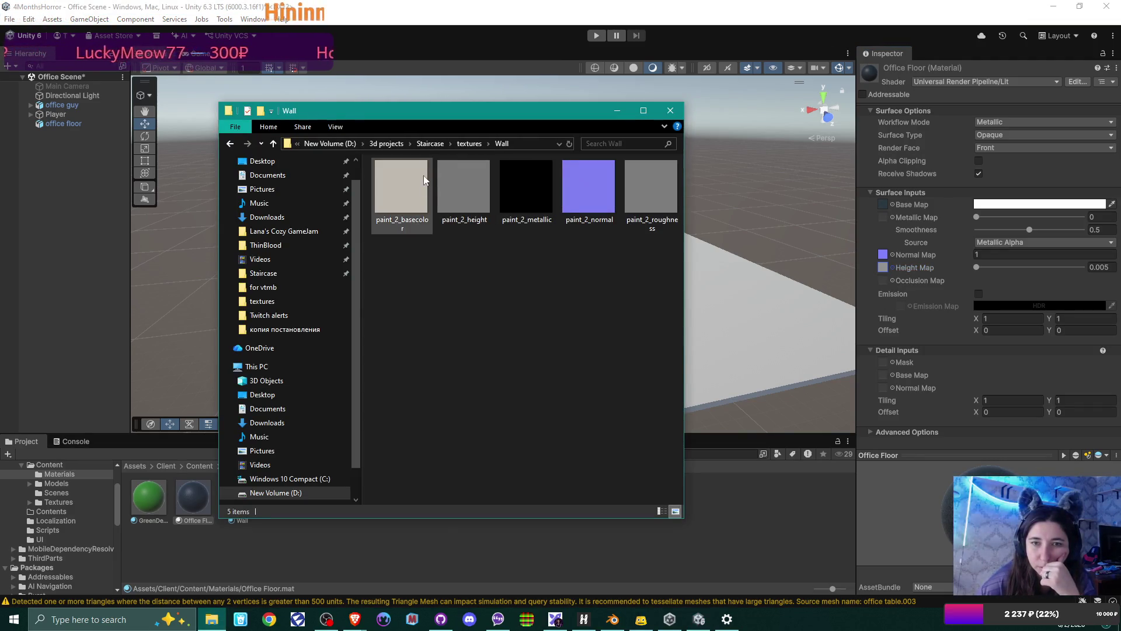
Browse from textures through Upholstry to the Floor folder holding the Bouclé Charcoal files
left_click(469, 143)
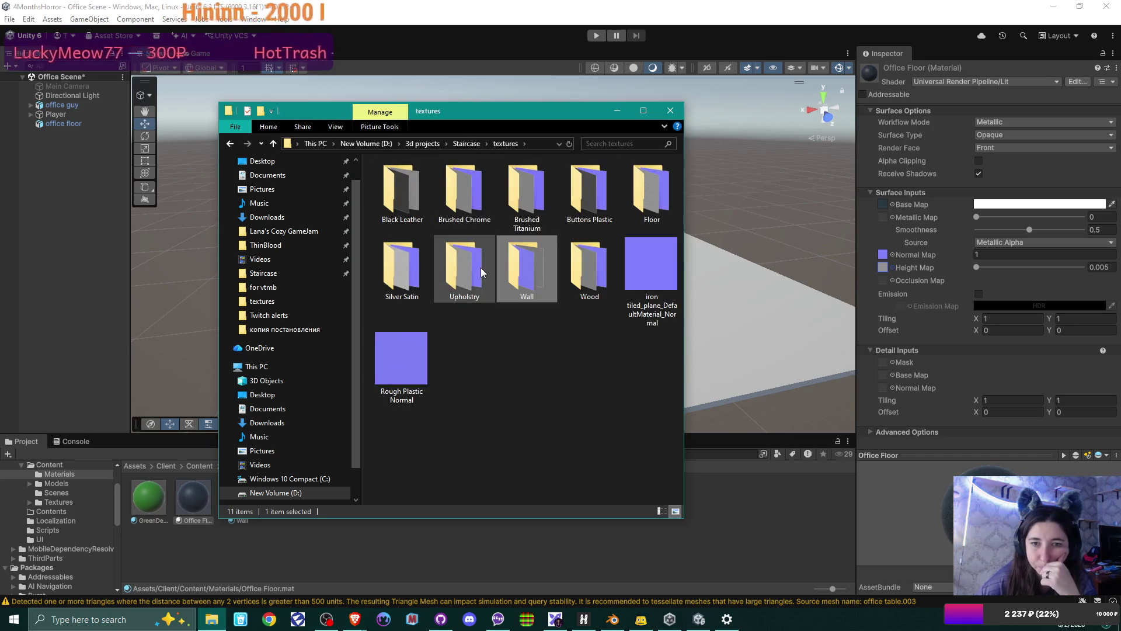
left_click(577, 336)
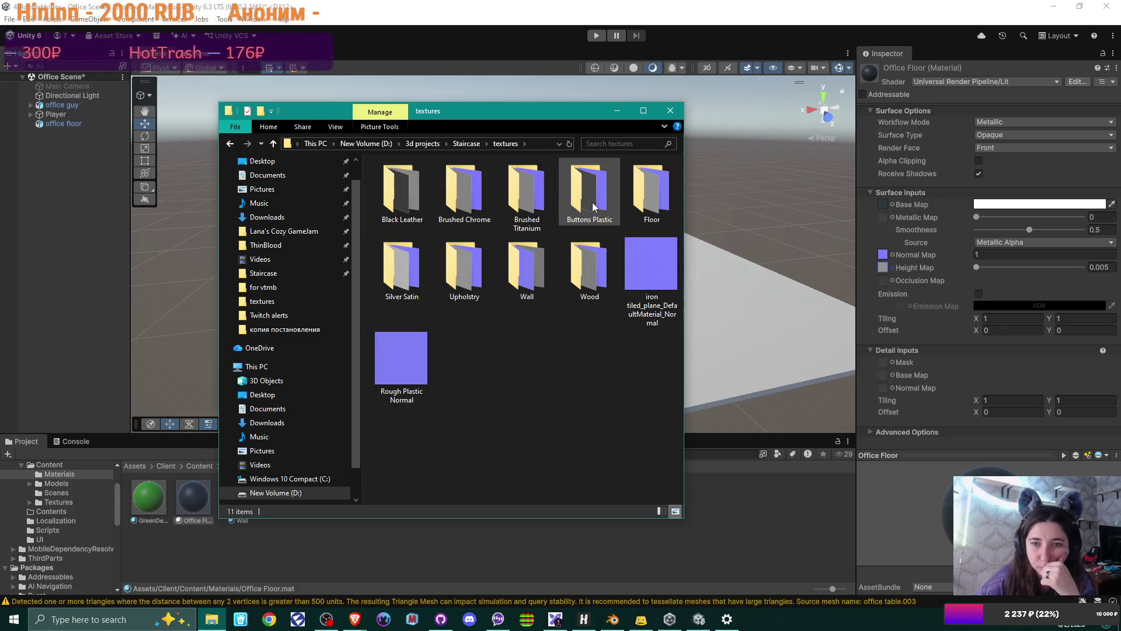
double_click(467, 268)
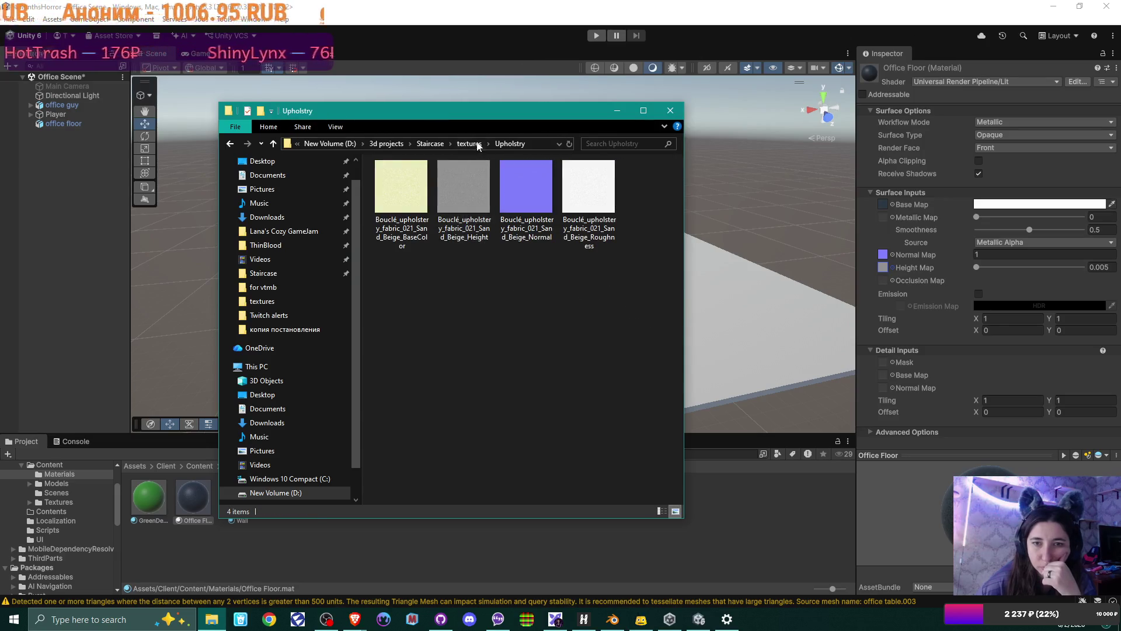
left_click(477, 145)
double_click(670, 177)
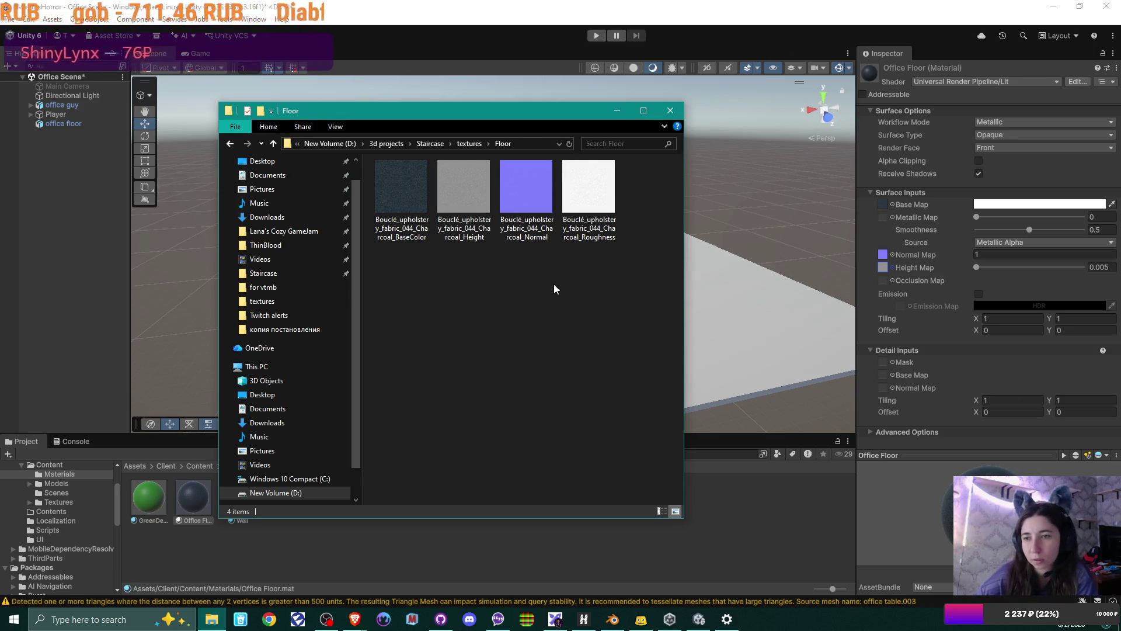
left_click(929, 229)
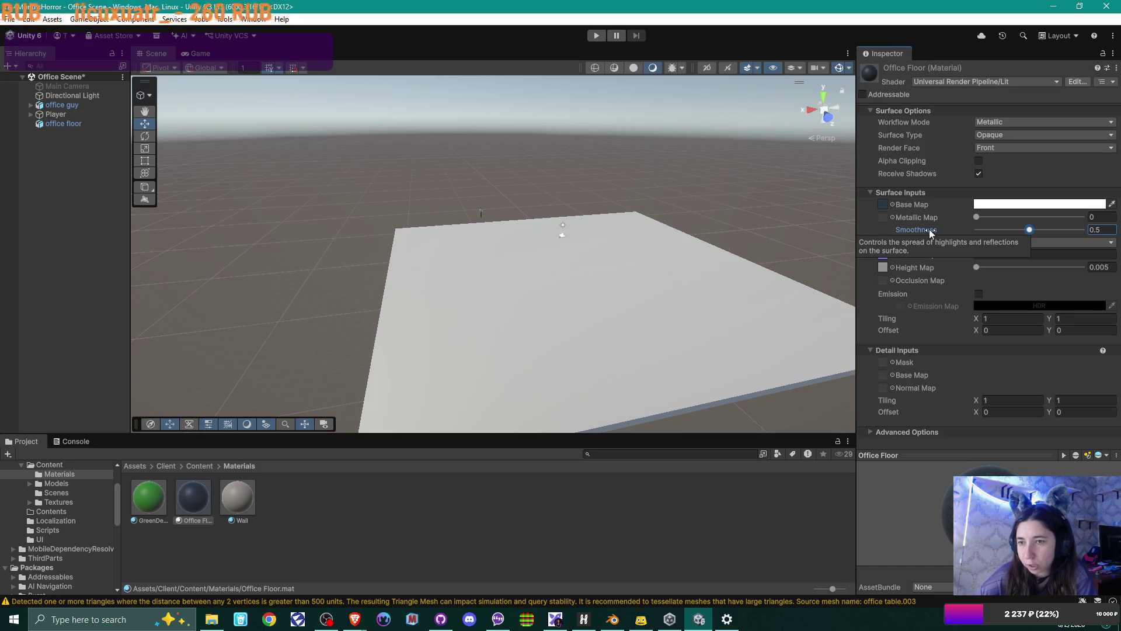
Switch Office Floor's Smoothness Source from Metallic Alpha to Albedo Alpha
left_click(1025, 242)
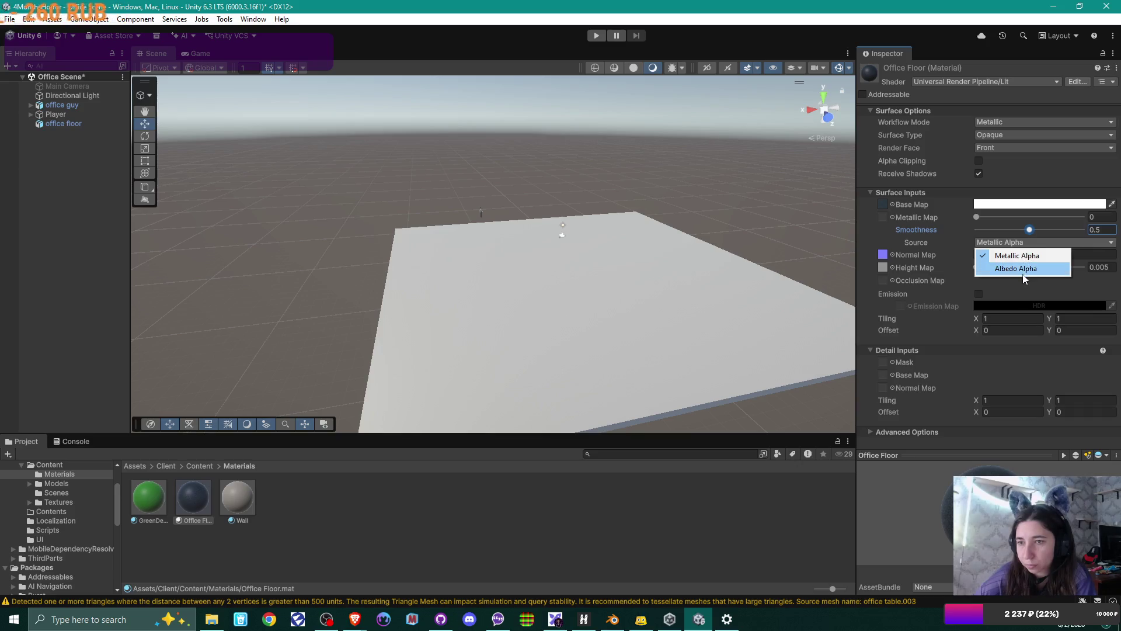
key("Escape")
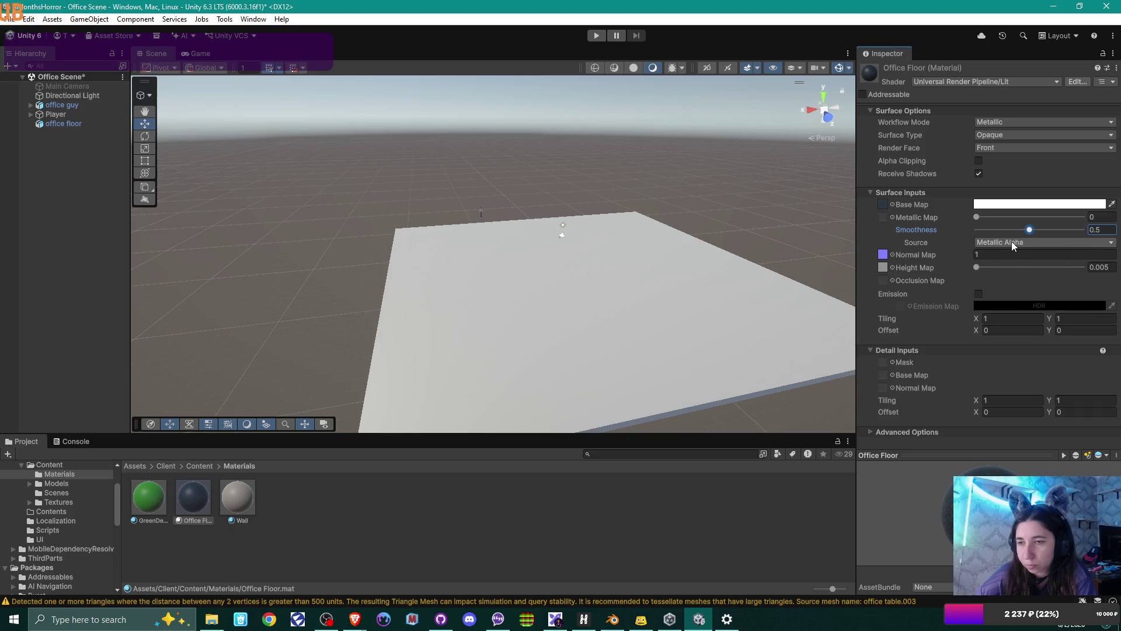
left_click(938, 236)
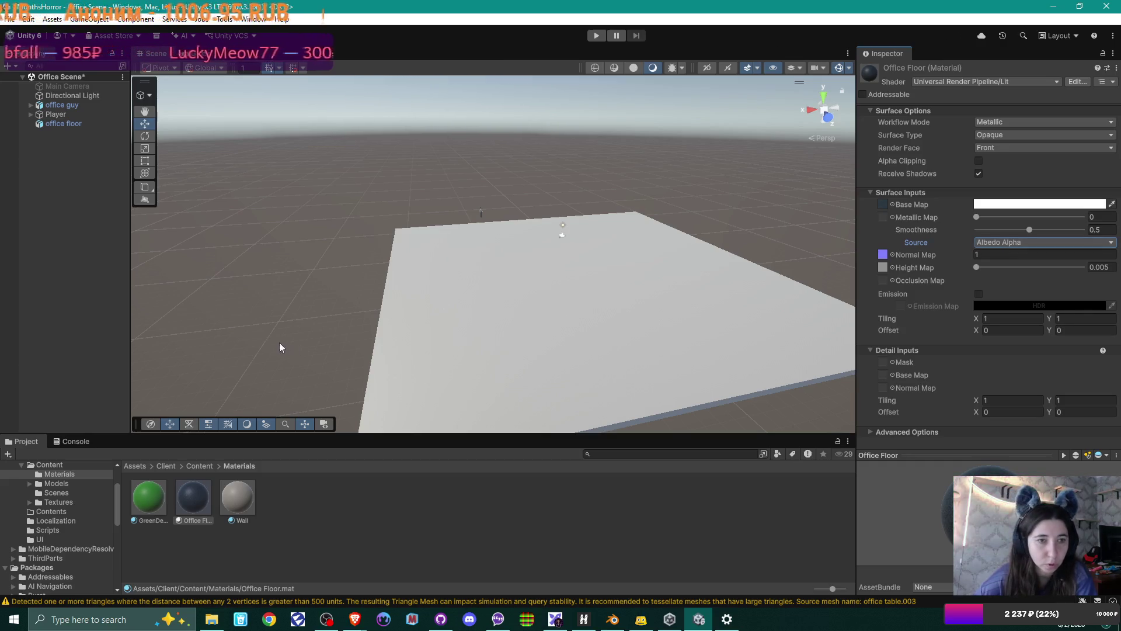
Apply Office Floor to the office floor object and lower its smoothness from 0.5 to 0
left_click_drag(192, 502, 69, 125)
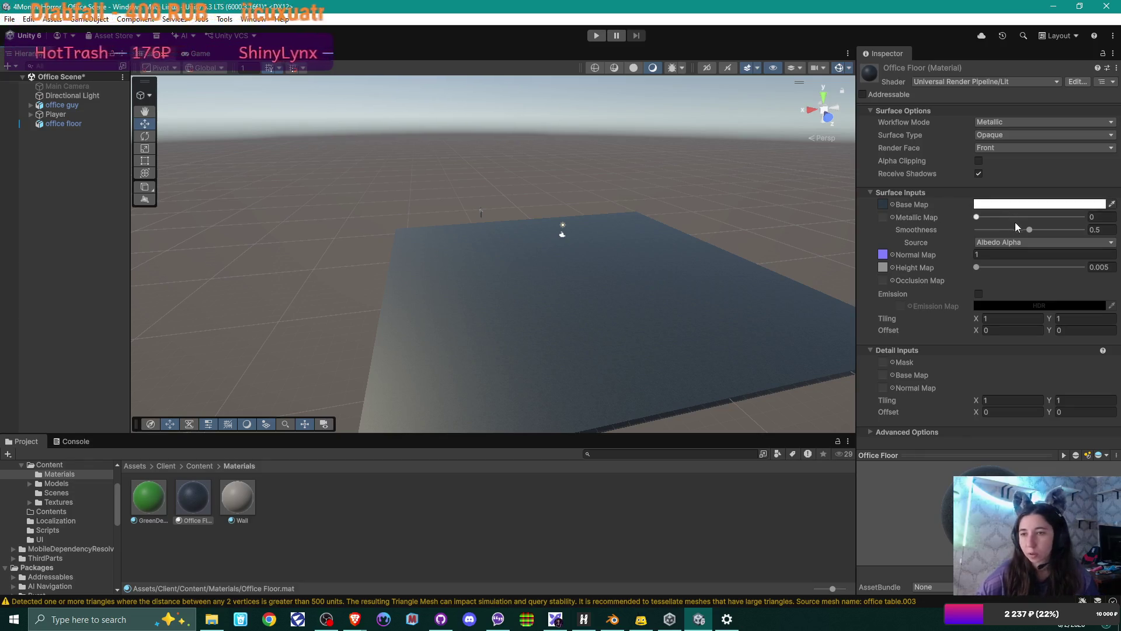
mouse_move(1028, 232)
left_mouse_down()
mouse_move(1058, 229)
mouse_move(956, 234)
left_mouse_up()
mouse_move(625, 295)
left_mouse_down()
mouse_move(616, 303)
mouse_move(620, 283)
left_mouse_up()
scroll(620, 284, "up", 10)
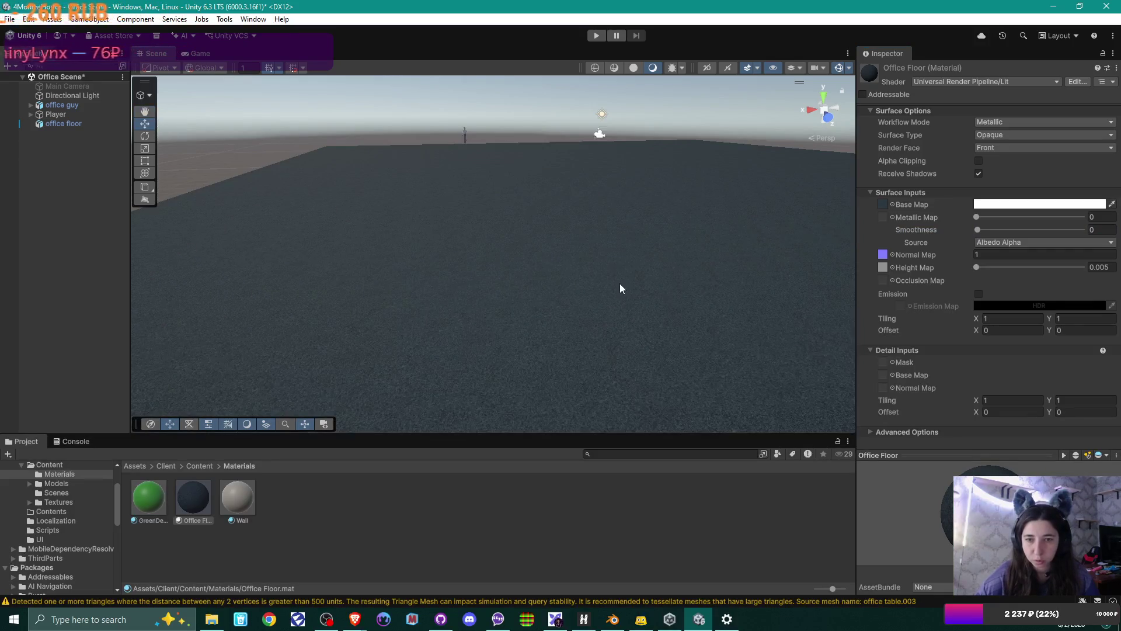